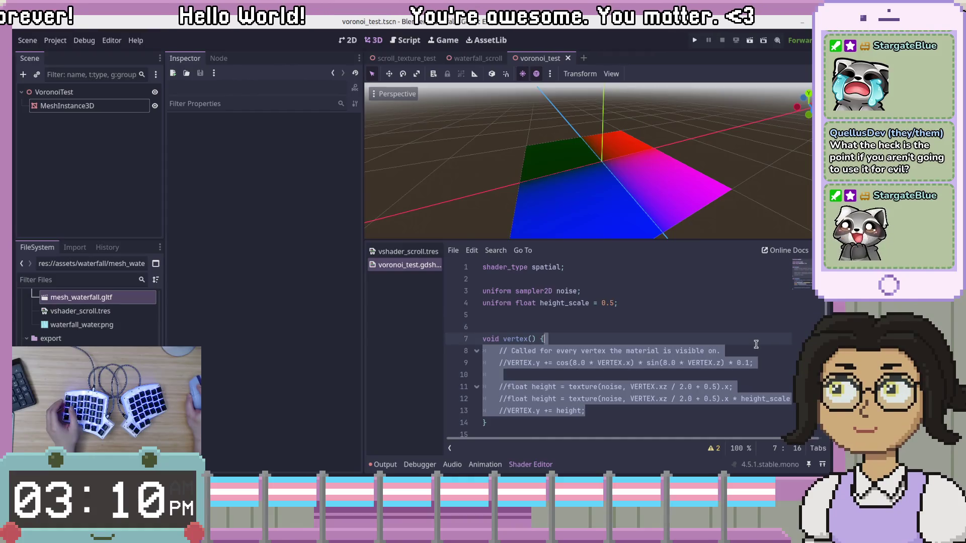
# Step: Delete the noise and height_scale uniforms and the commented vertex() body
pyautogui.click(757, 345)
pyautogui.click(732, 318)
pyautogui.moveTo(733, 317); pyautogui.dragTo(739, 277)
pyautogui.press('BackSpace')
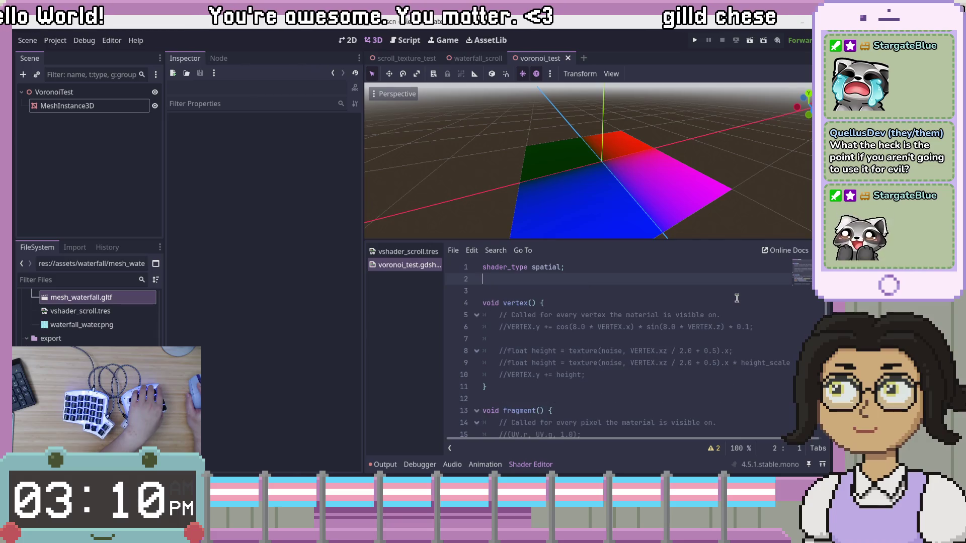
pyautogui.click(712, 351)
pyautogui.click(677, 375)
pyautogui.hotkey('shift', 'Up')
pyautogui.hotkey('shift', 'Up')
pyautogui.hotkey('shift', 'Up')
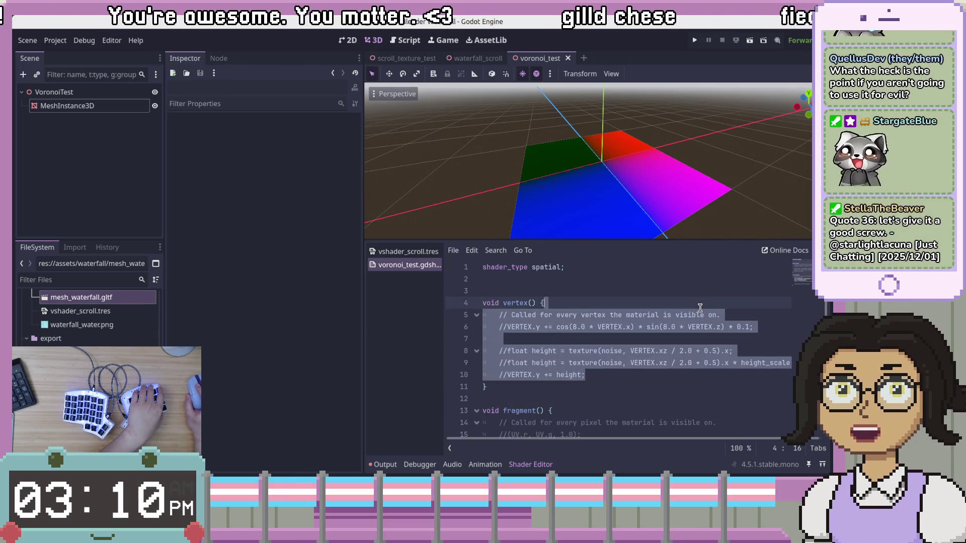
pyautogui.press('BackSpace')
# Step: Delete the old fragment() body and paste the voronoi function and new fragment code over it
pyautogui.scroll(-1, 698, 347)
pyautogui.click(690, 399)
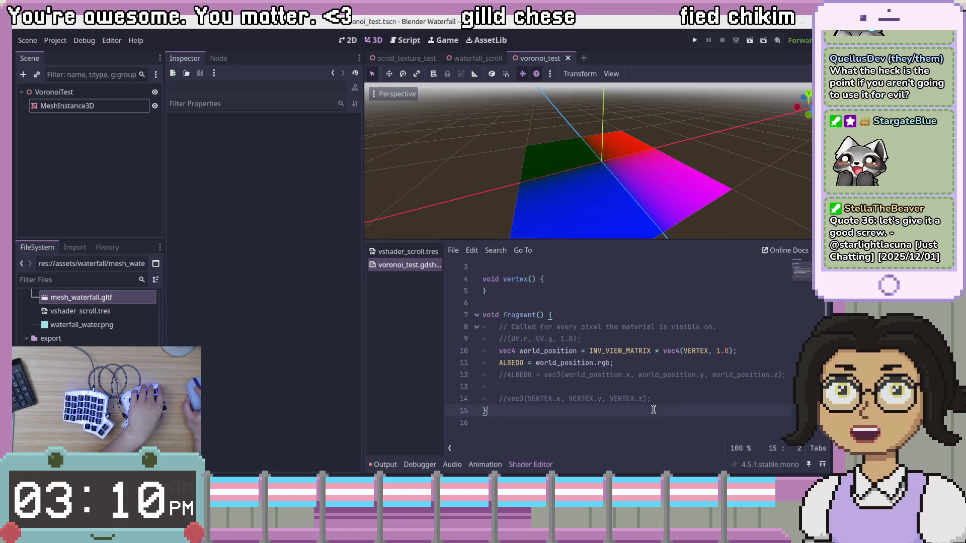
pyautogui.hotkey('shift', 'Up')
pyautogui.hotkey('shift', 'Up')
pyautogui.hotkey('shift', 'Up')
pyautogui.hotkey('shift', 'Up')
pyautogui.hotkey('shift', 'Up')
pyautogui.hotkey('shift', 'Up')
pyautogui.press('BackSpace')
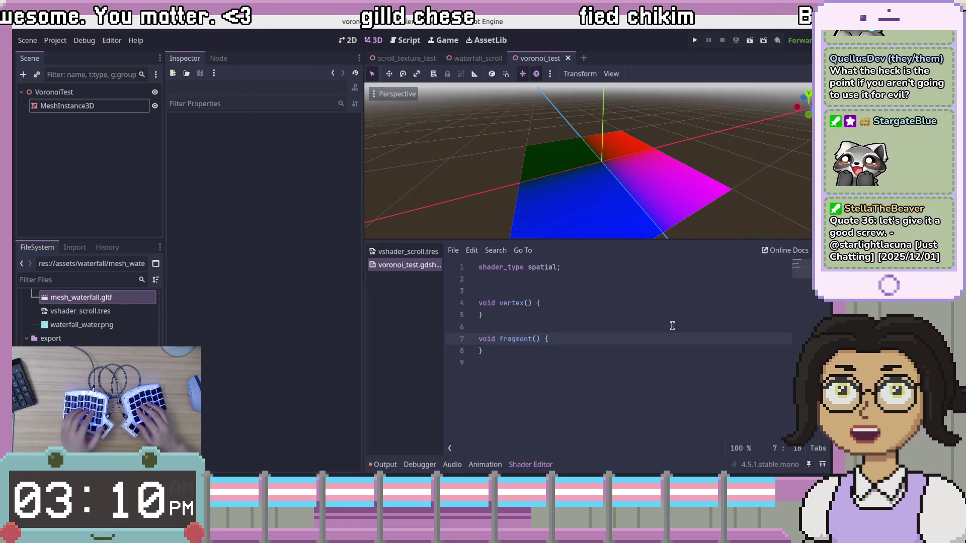
pyautogui.press('Up')
pyautogui.press('Up')
pyautogui.hotkey('shift', 'Up')
pyautogui.hotkey('shift', 'Up')
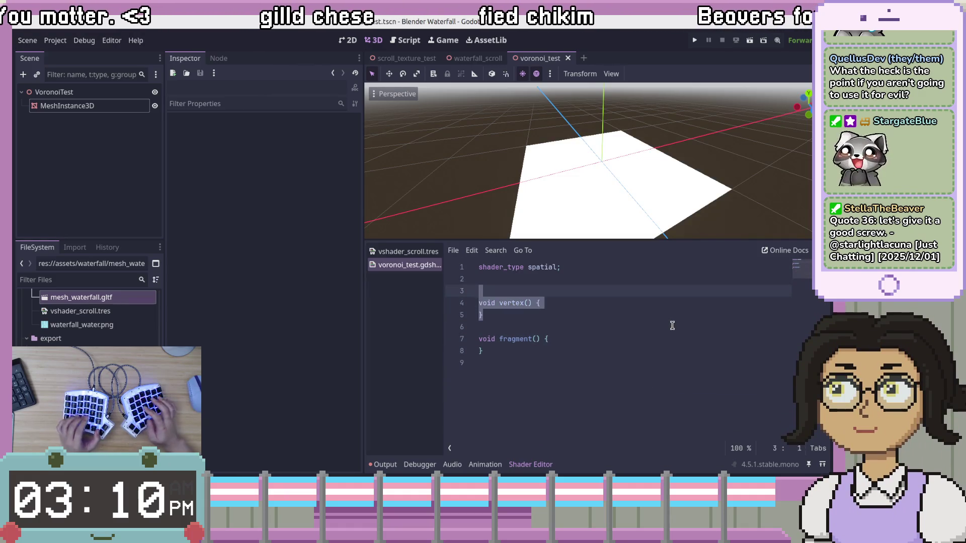
pyautogui.hotkey('ctrl', 'v')
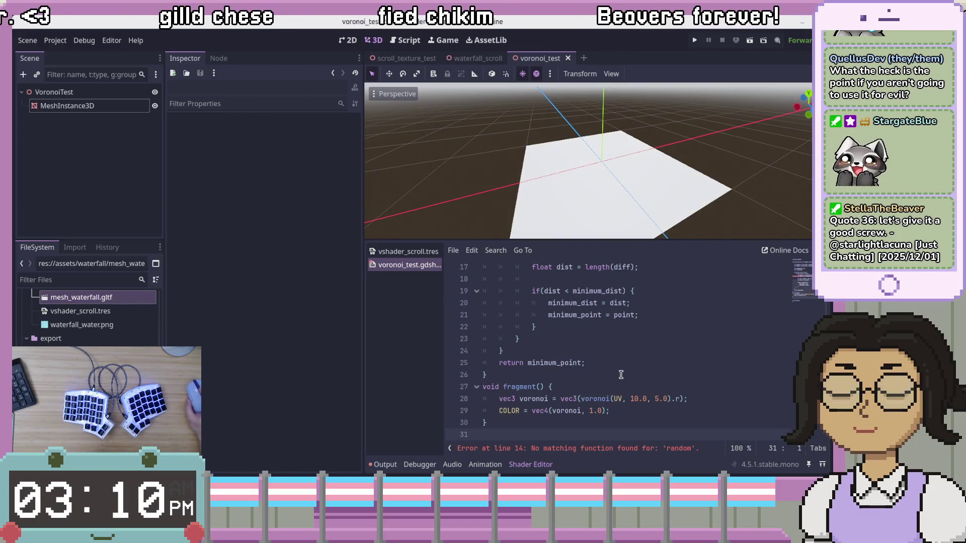
# Step: Enlarge the code editor and add a blank line between voronoi and fragment()
pyautogui.moveTo(637, 242); pyautogui.dragTo(637, 180)
pyautogui.click(606, 325)
pyautogui.press('Down')
pyautogui.press('Down')
pyautogui.press('Down')
pyautogui.click(607, 324)
pyautogui.press('Return')
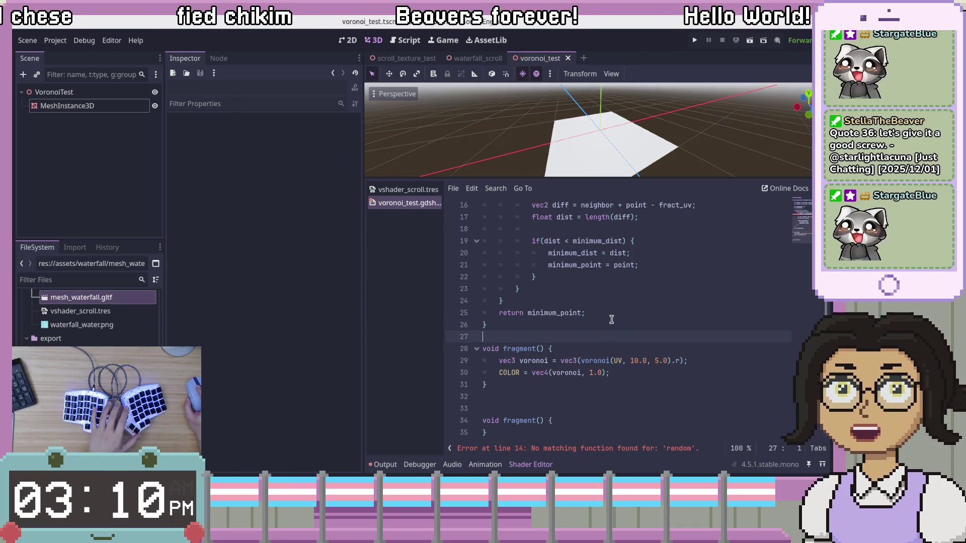
pyautogui.click(629, 294)
pyautogui.scroll(5, 629, 290)
# Step: Insert a blank line after the shader_type line, above the voronoi function
pyautogui.click(719, 357)
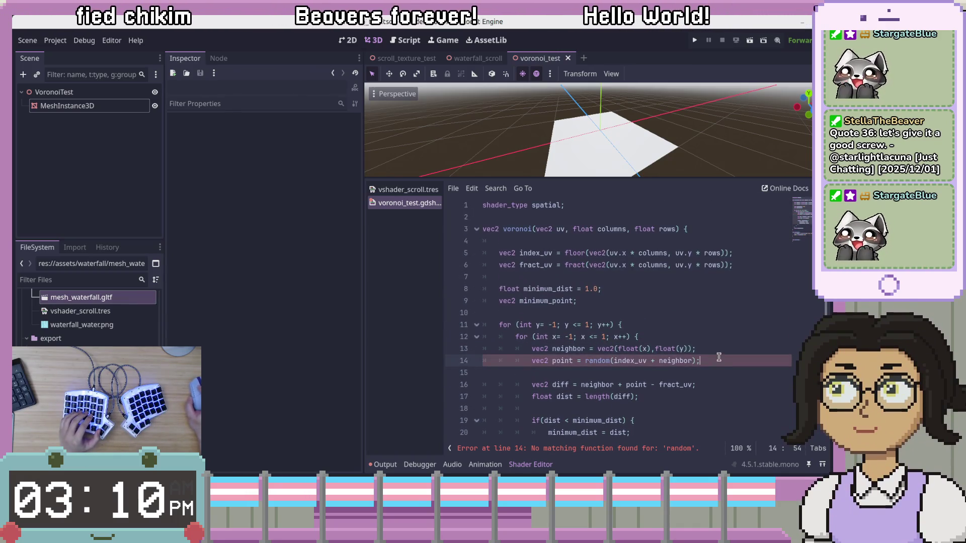
pyautogui.click(639, 216)
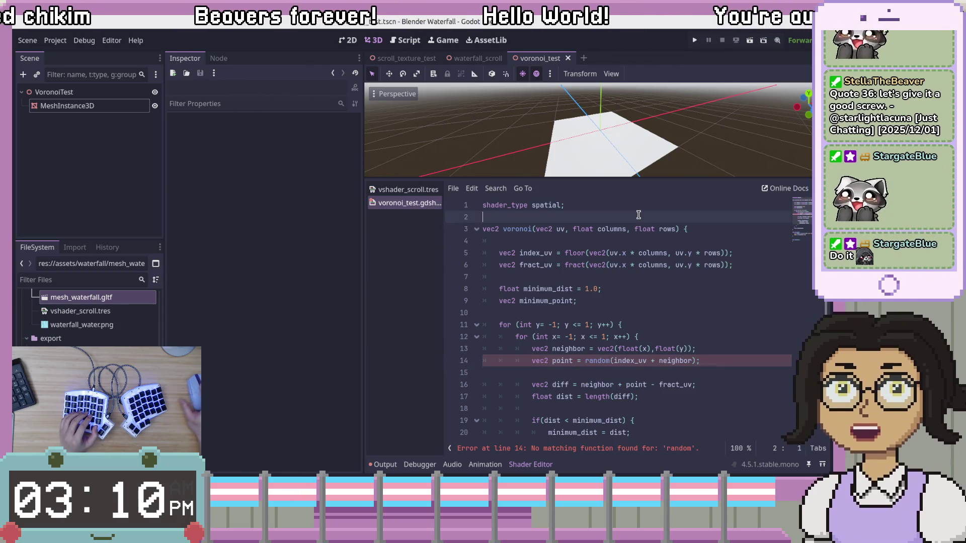
pyautogui.press('Return')
pyautogui.press('Down')
pyautogui.press('Down')
pyautogui.press('End')
pyautogui.click(642, 228)
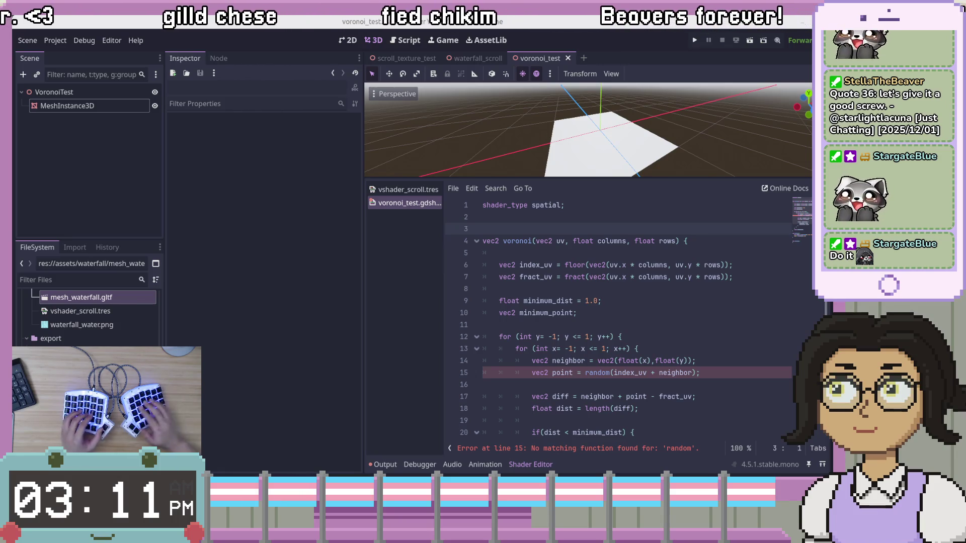
pyautogui.hotkey('ctrl', 'n')
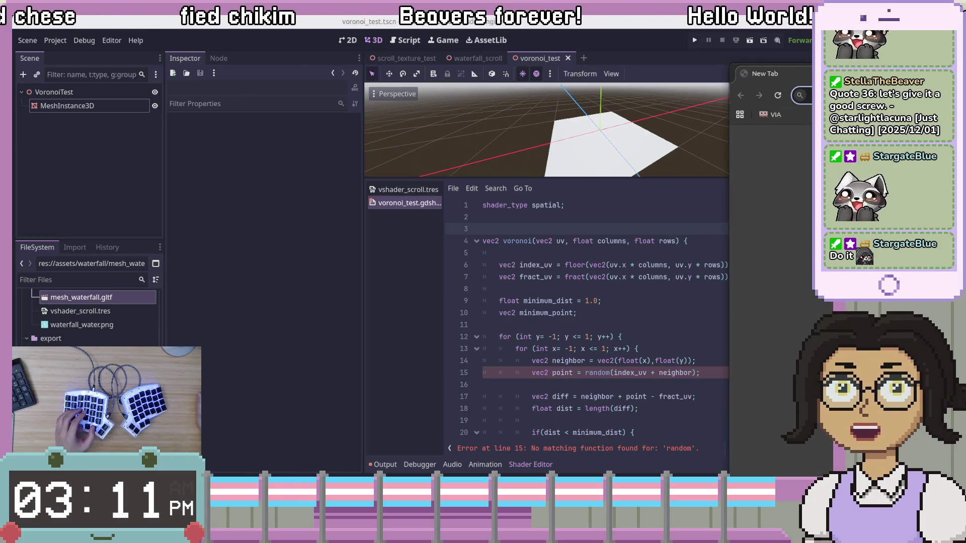
# Step: Load thebookofshaders.com and maximise the browser window with gTile
pyautogui.write('thebookofshaders')
pyautogui.press('Return')
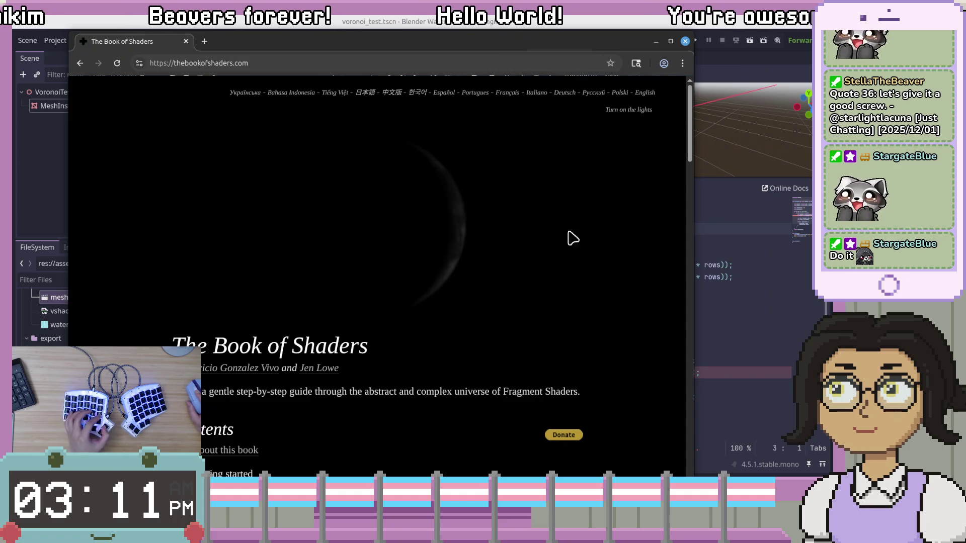
pyautogui.press('super+Return')
pyautogui.click(718, 297)
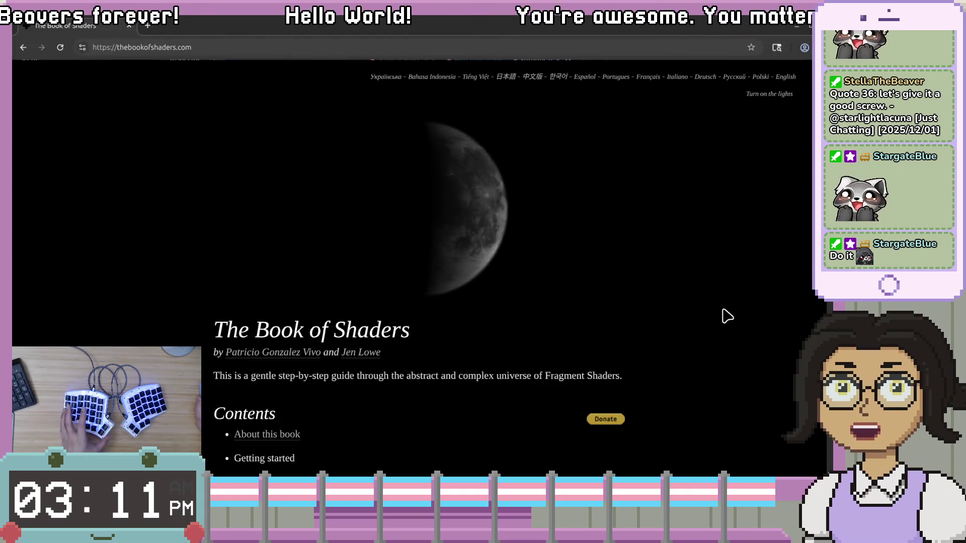
# Step: Browse the contents, read the Raspberry Pi examples appendix, then return to Godot
pyautogui.scroll(-4, 693, 351)
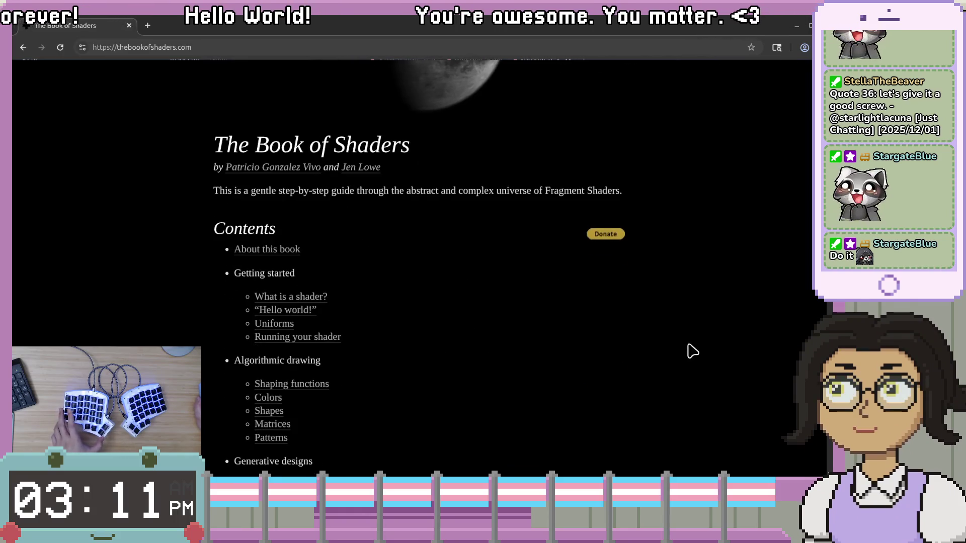
pyautogui.scroll(3, 692, 350)
pyautogui.scroll(-5, 691, 348)
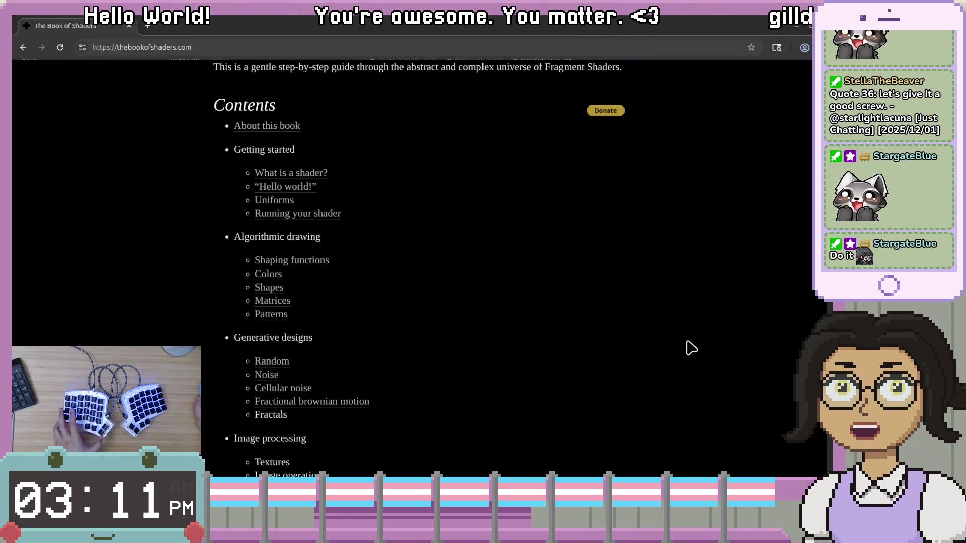
pyautogui.scroll(-3, 692, 348)
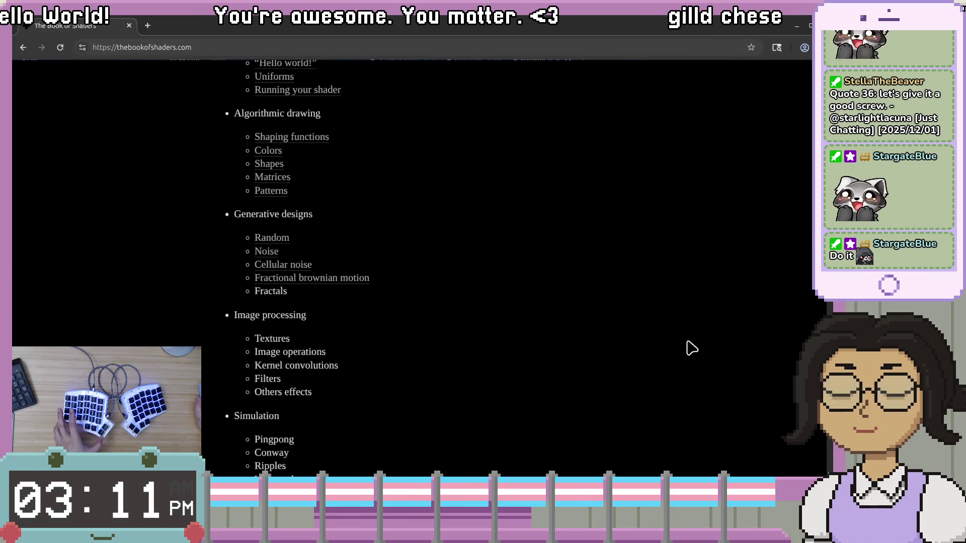
pyautogui.scroll(1, 692, 349)
pyautogui.scroll(1, 693, 348)
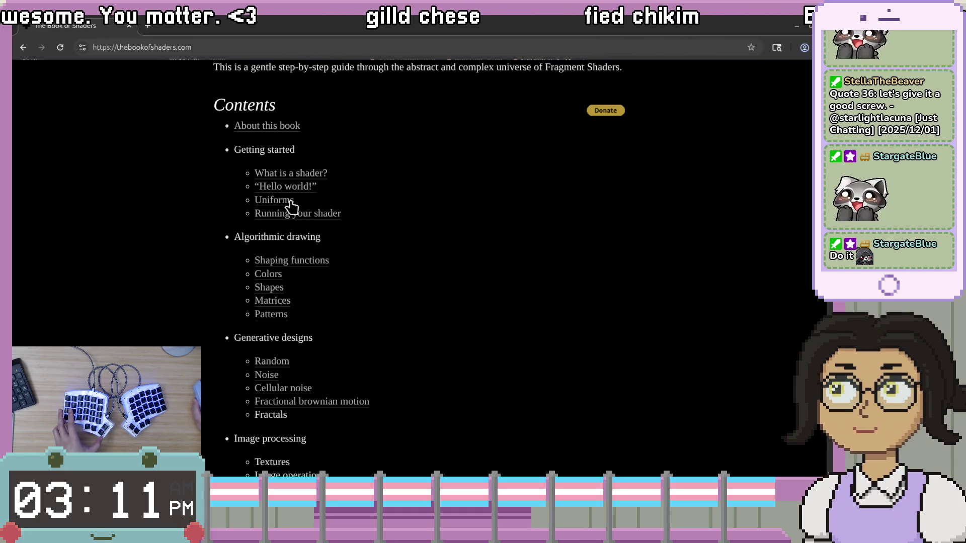
pyautogui.scroll(-4, 224, 273)
pyautogui.scroll(-4, 224, 273)
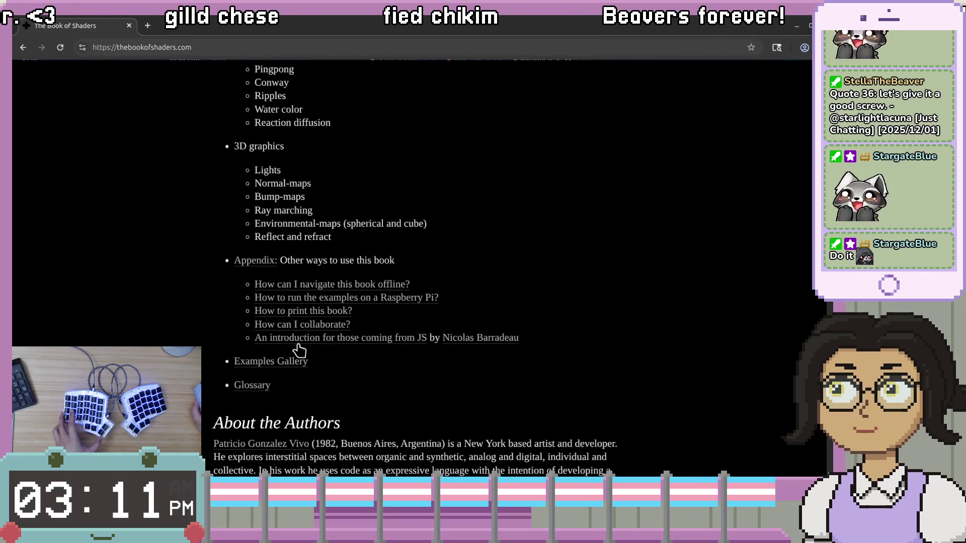
pyautogui.scroll(2, 288, 388)
pyautogui.click(358, 419)
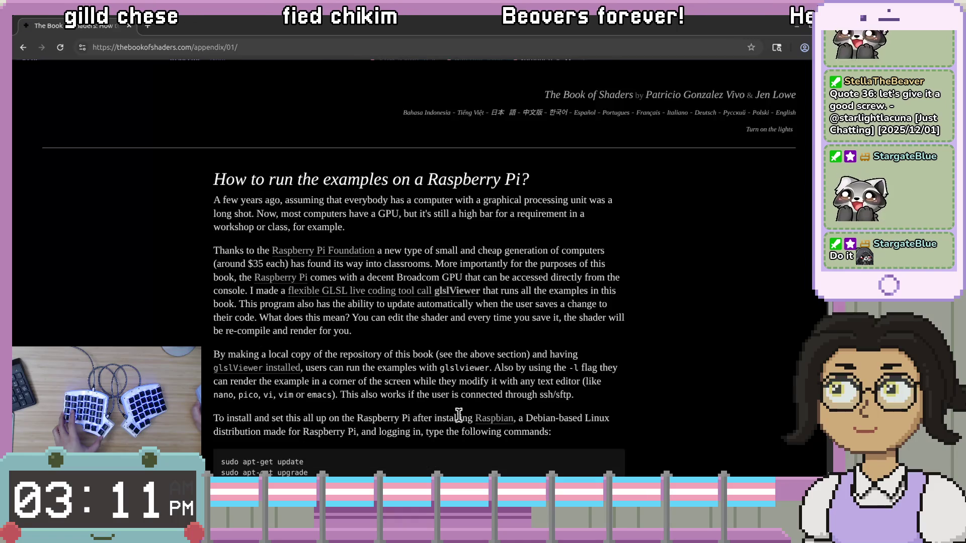
pyautogui.scroll(-3, 549, 408)
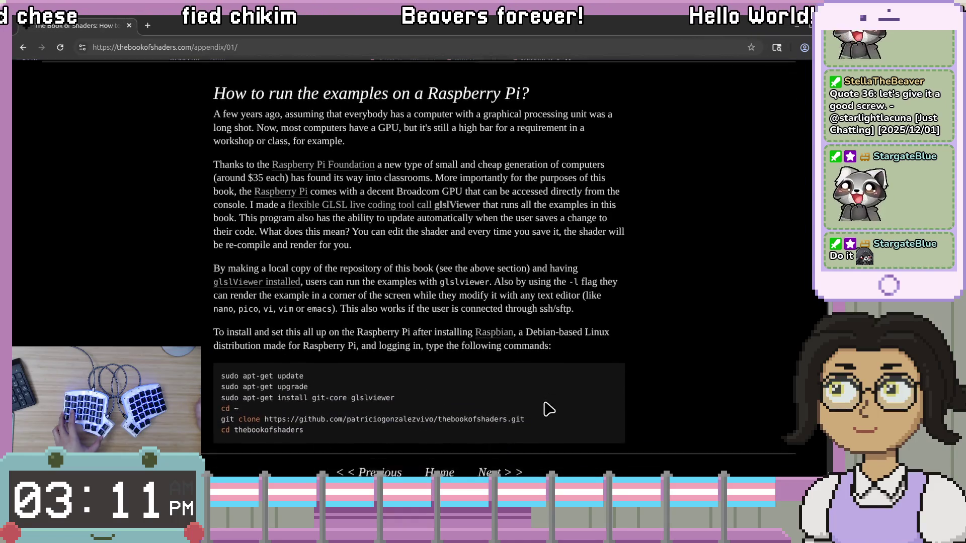
pyautogui.scroll(2, 549, 408)
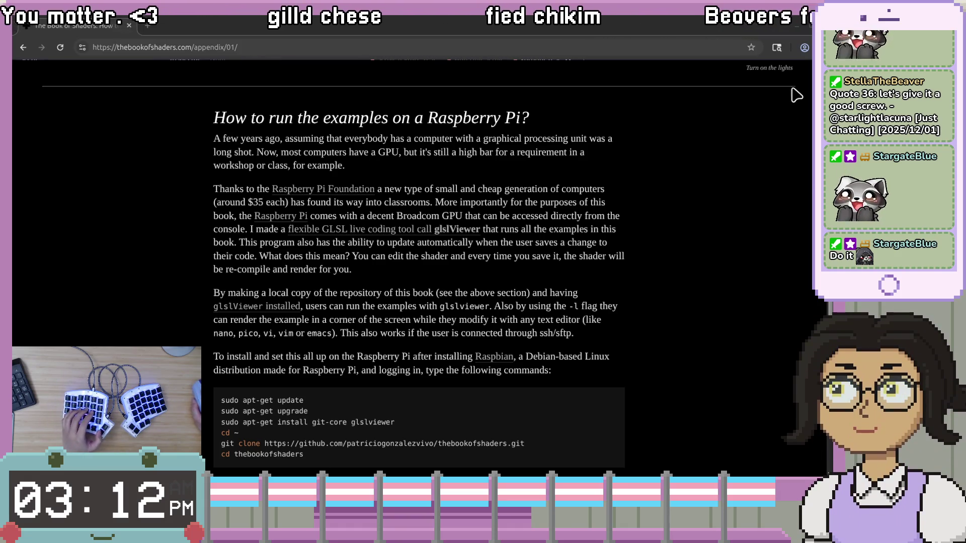
pyautogui.click(797, 26)
# Step: Paste the random() hash function above the voronoi function
pyautogui.click(671, 323)
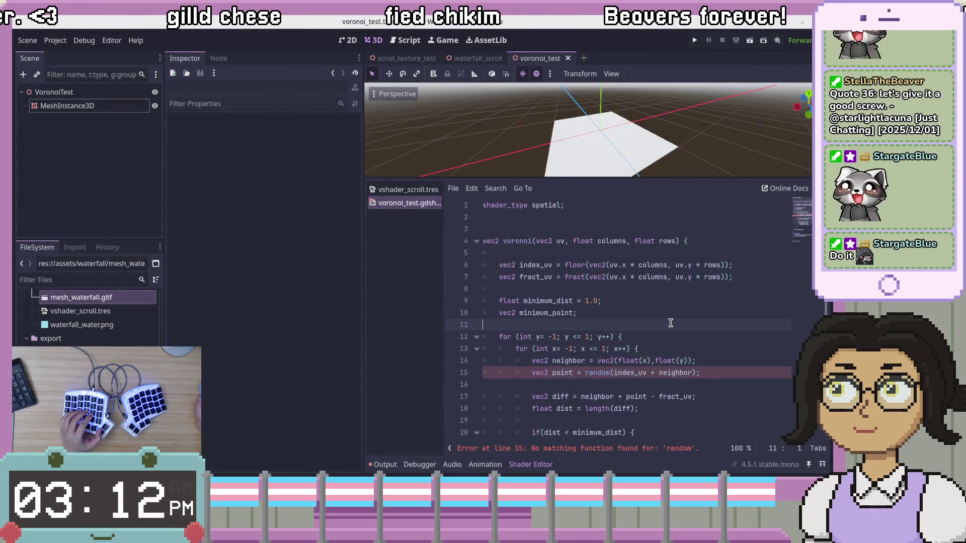
pyautogui.click(679, 317)
pyautogui.click(650, 227)
pyautogui.press('Return')
pyautogui.press('Return')
pyautogui.press('Return')
pyautogui.press('Up')
pyautogui.press('Up')
pyautogui.write('vec2 random(vec2 uv) { \treturn vec2(fract(sin(dot(uv.xy, \t\tvec2(12.9898,78.233))) * 43758.5453123)); }')
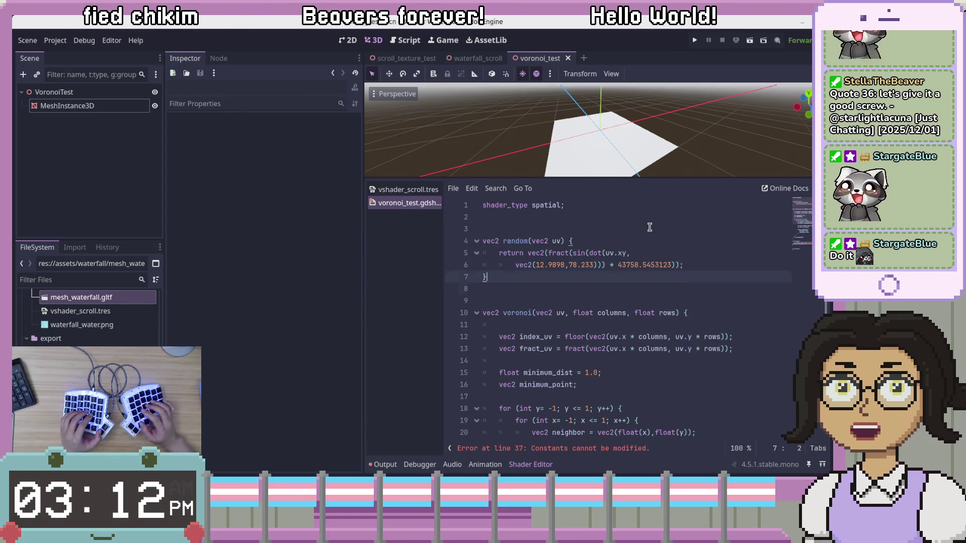
# Step: Add a blank line before fragment() and delete the duplicate empty fragment() at the bottom
pyautogui.scroll(-8, 647, 225)
pyautogui.click(598, 324)
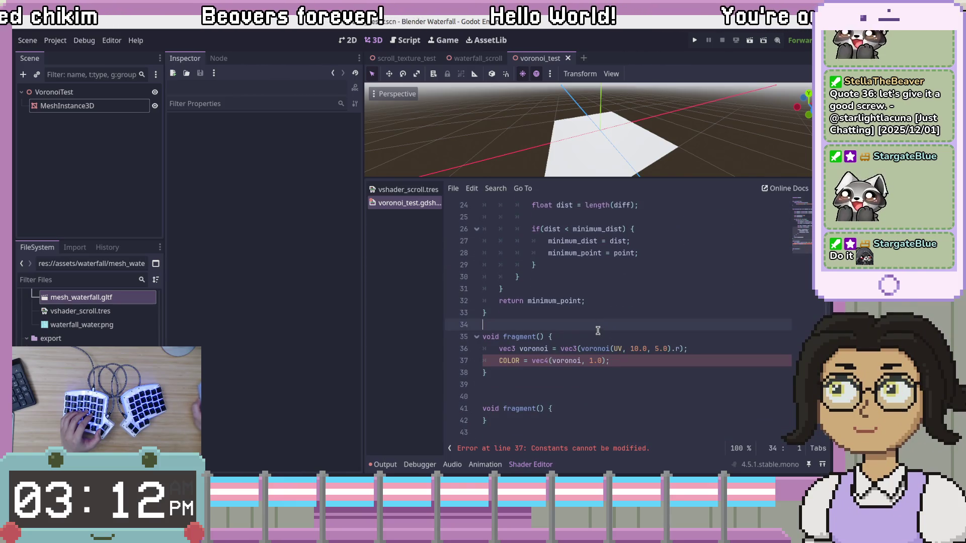
pyautogui.press('Return')
pyautogui.press('Down')
pyautogui.press('Down')
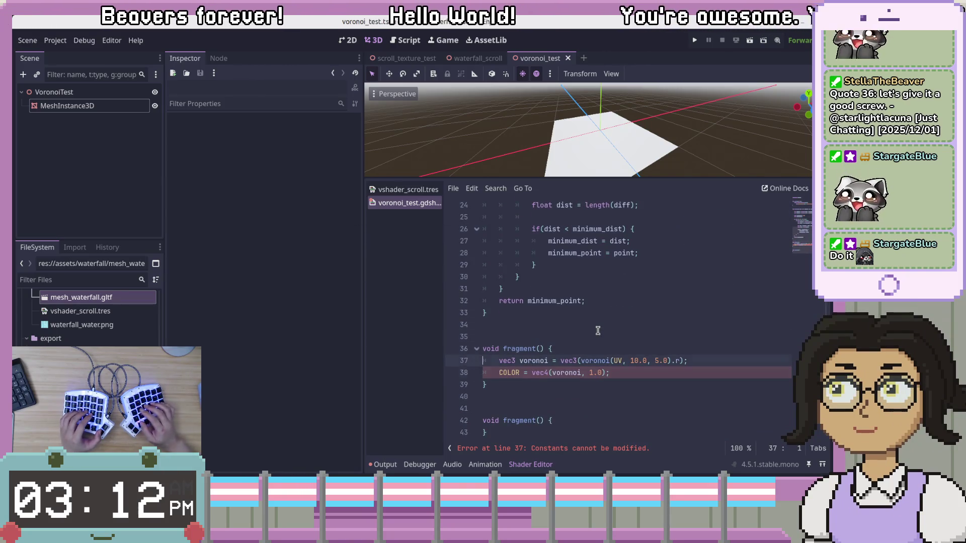
pyautogui.press('Down')
pyautogui.press('Down')
pyautogui.press('Down')
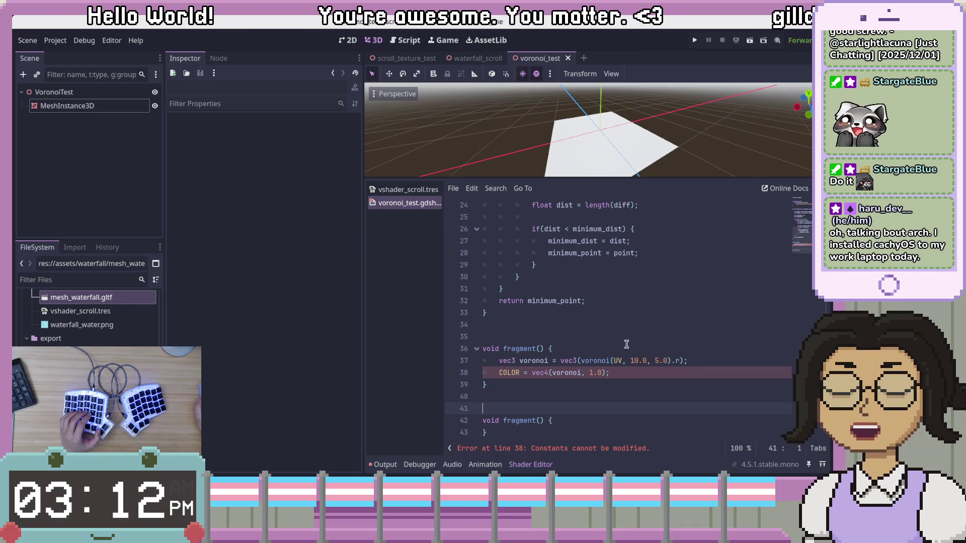
pyautogui.click(629, 421)
pyautogui.scroll(-1, 615, 424)
pyautogui.moveTo(616, 424); pyautogui.dragTo(632, 382)
pyautogui.press('BackSpace')
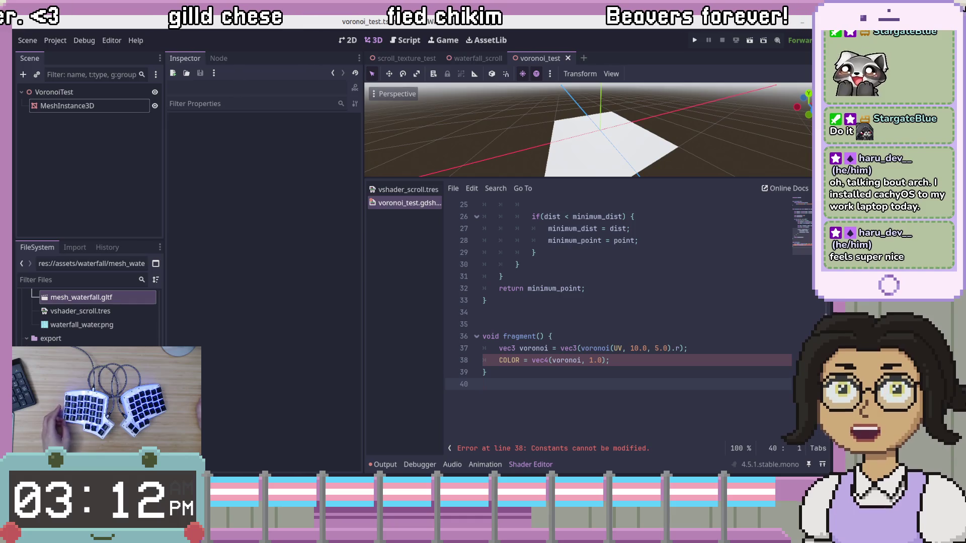
# Step: Check the distance line and remove the blank line under the voronoi header
pyautogui.click(657, 372)
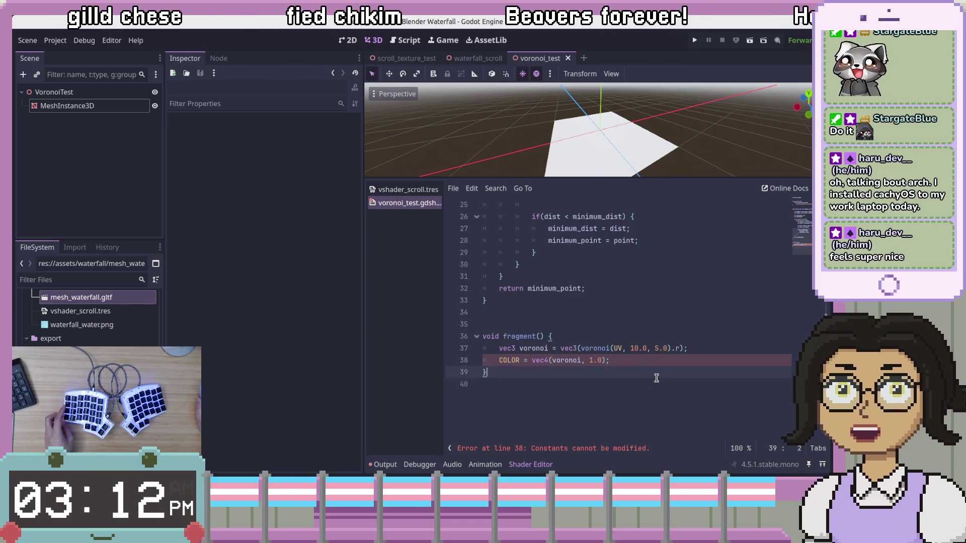
pyautogui.scroll(5, 658, 372)
pyautogui.click(674, 373)
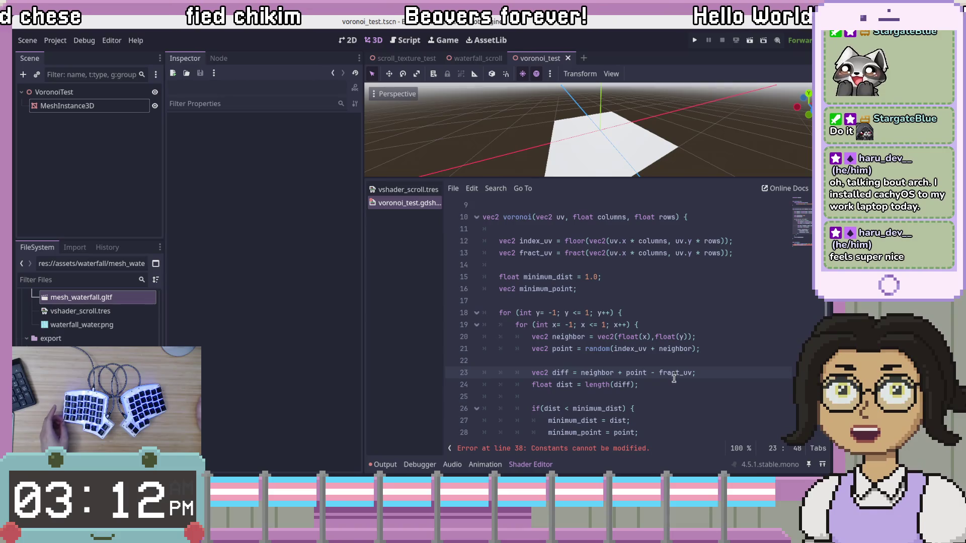
pyautogui.scroll(3, 674, 381)
pyautogui.click(722, 324)
pyautogui.press('BackSpace')
pyautogui.press('BackSpace')
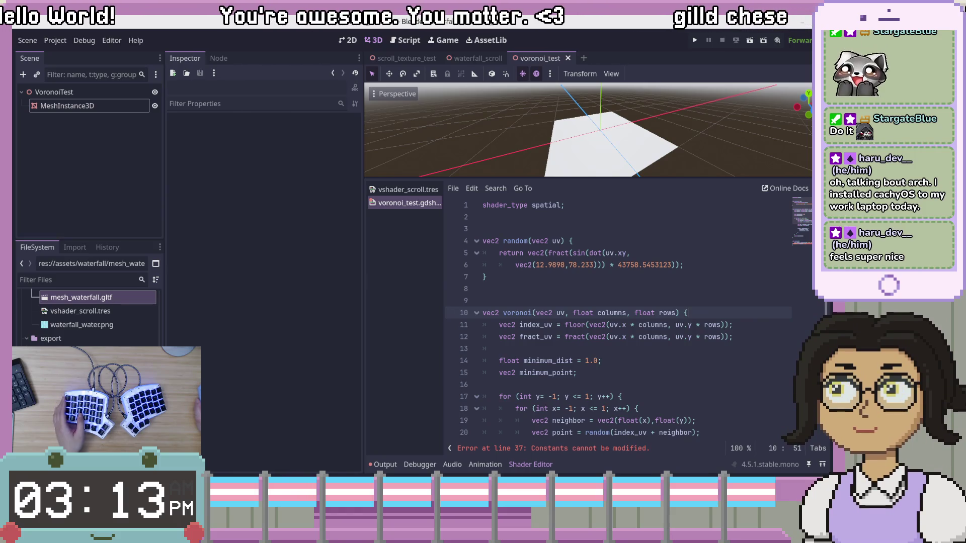
pyautogui.click(727, 272)
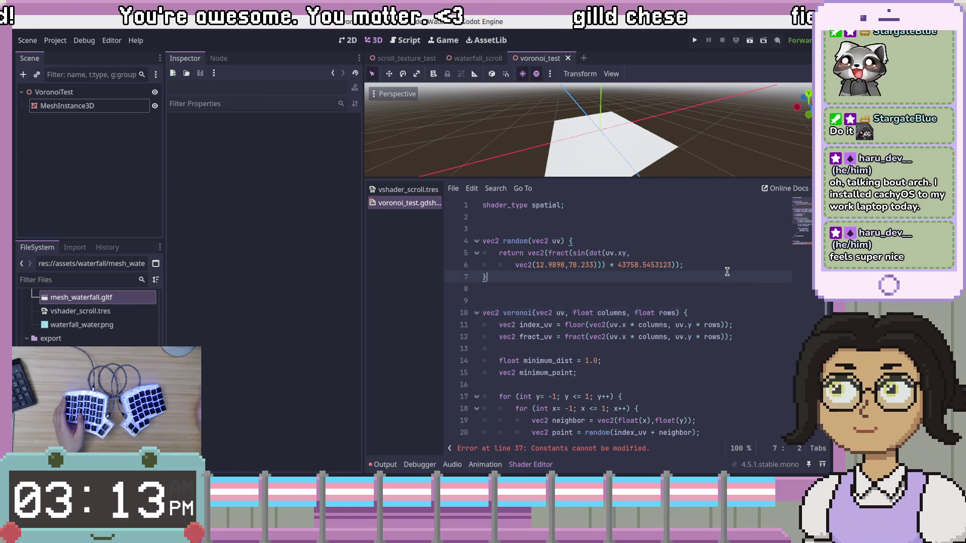
pyautogui.click(755, 262)
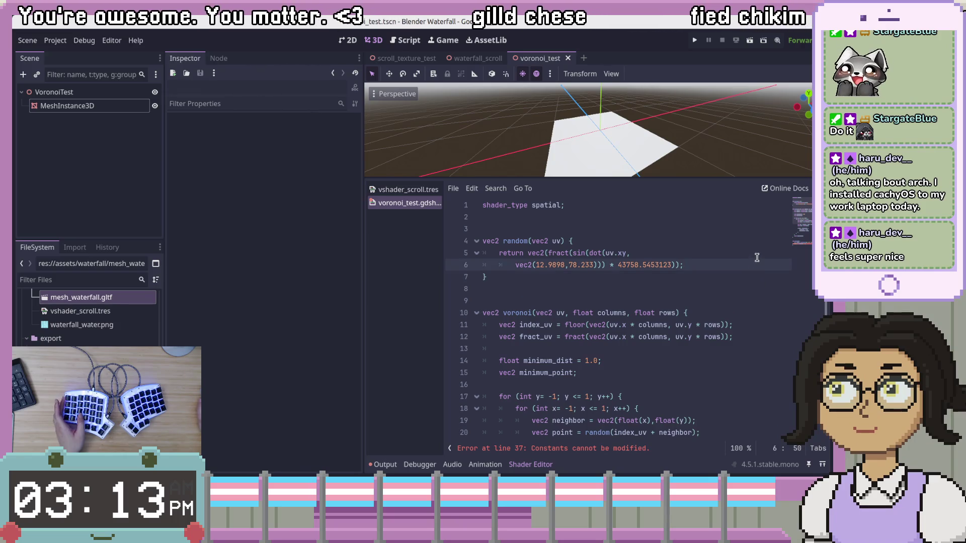
pyautogui.click(727, 245)
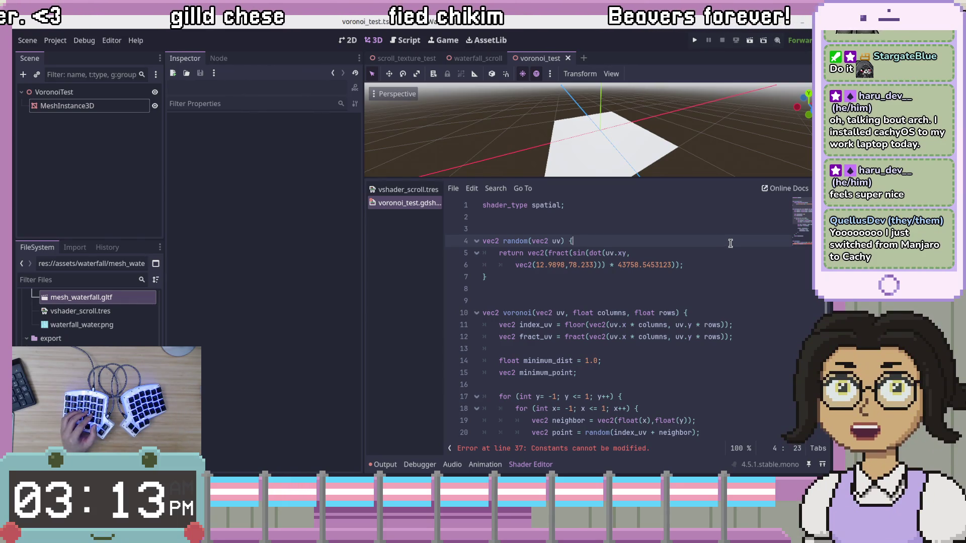
pyautogui.click(693, 347)
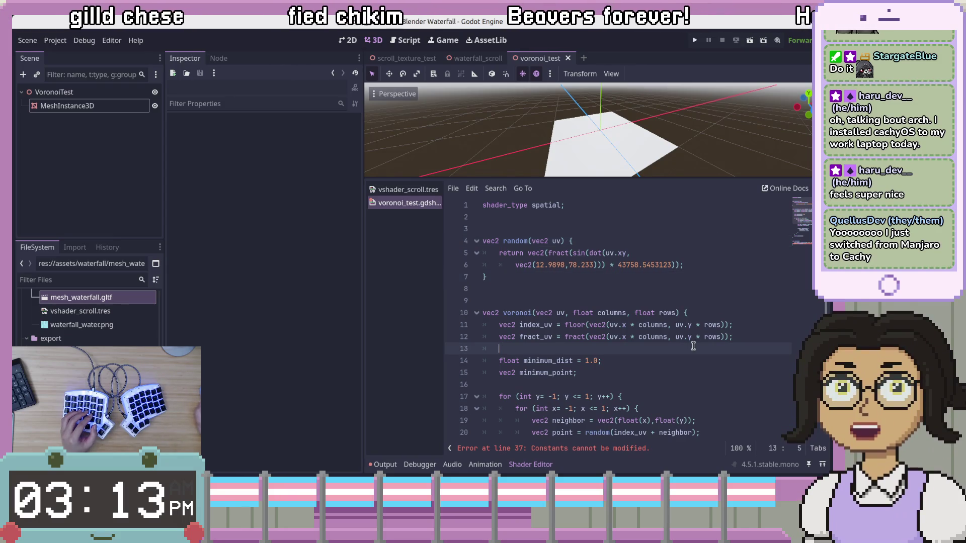
pyautogui.click(706, 295)
pyautogui.click(699, 356)
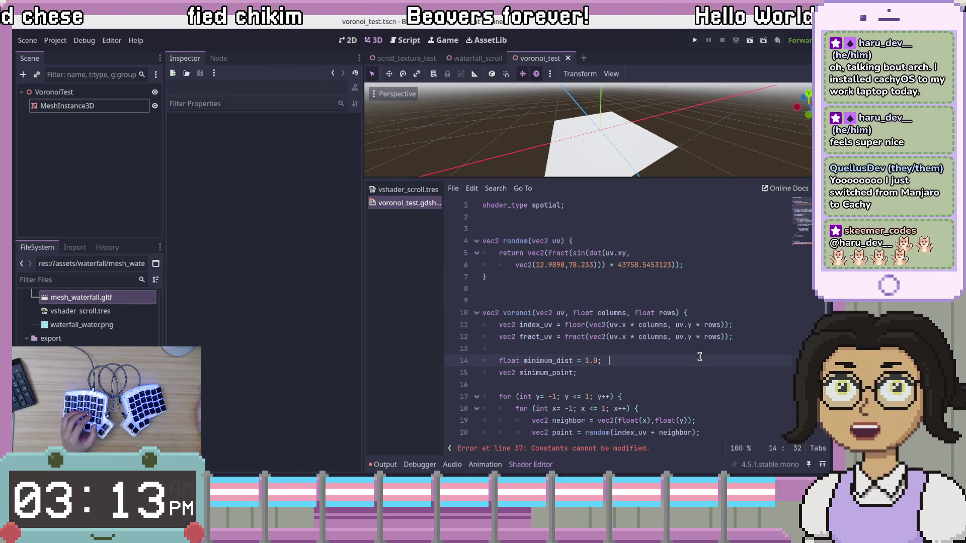
pyautogui.click(712, 392)
pyautogui.click(714, 388)
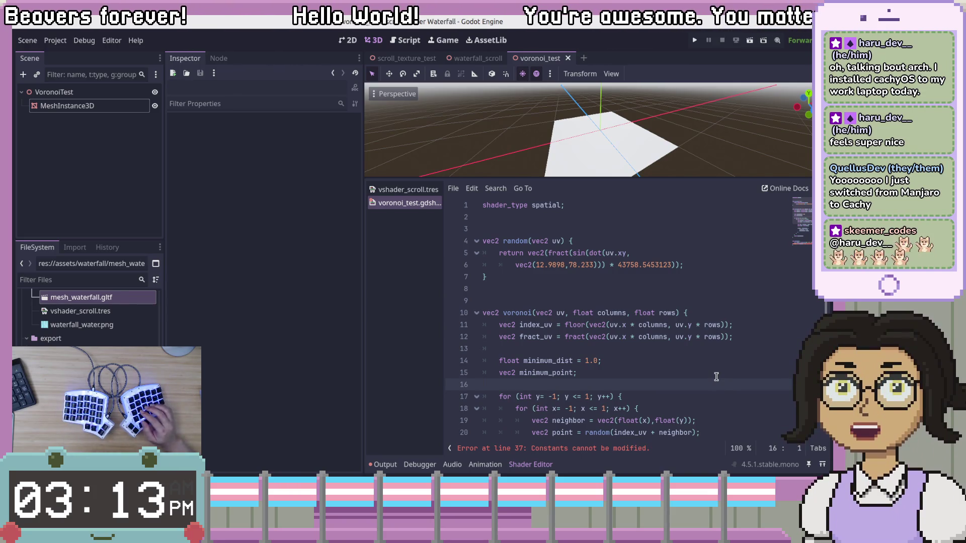
pyautogui.press('BackSpace')
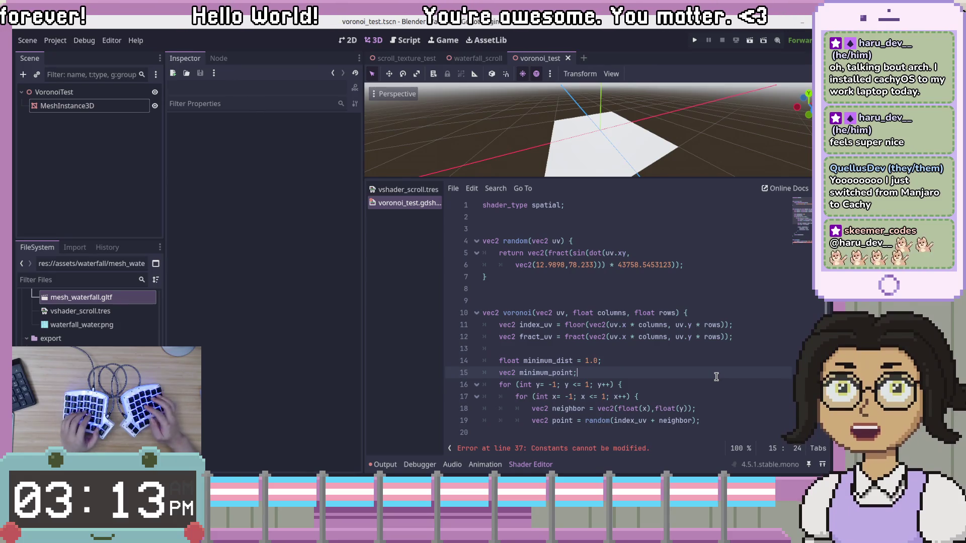
pyautogui.press('Return')
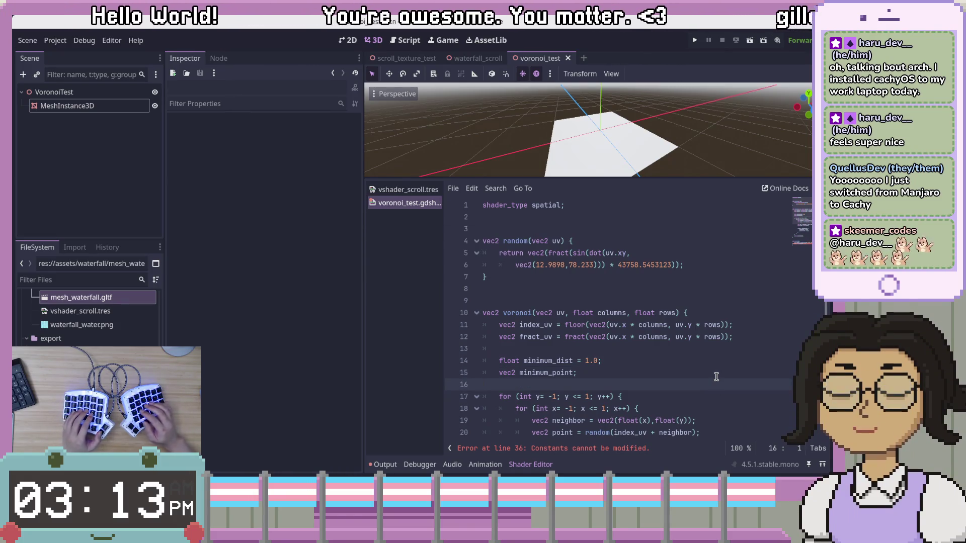
pyautogui.press('Left')
pyautogui.click(750, 340)
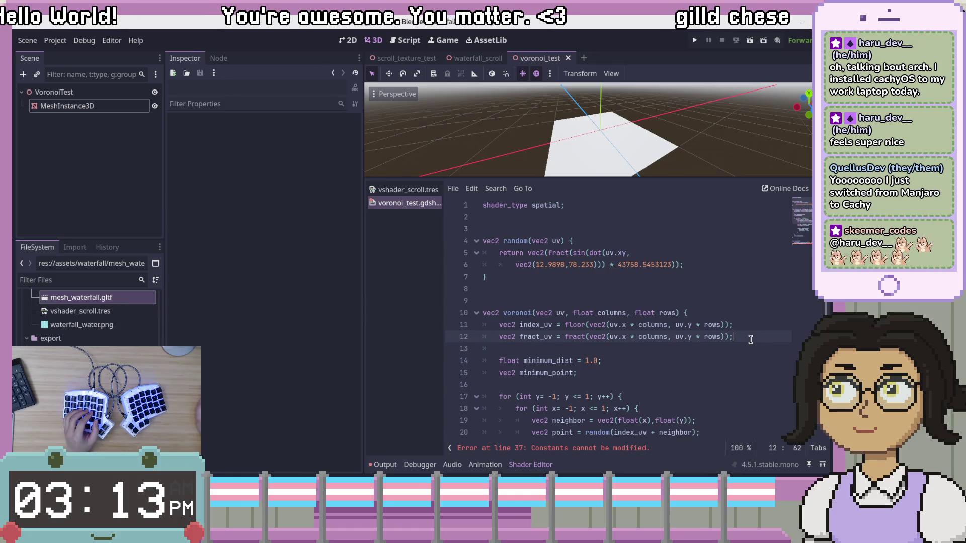
pyautogui.click(750, 345)
pyautogui.click(725, 239)
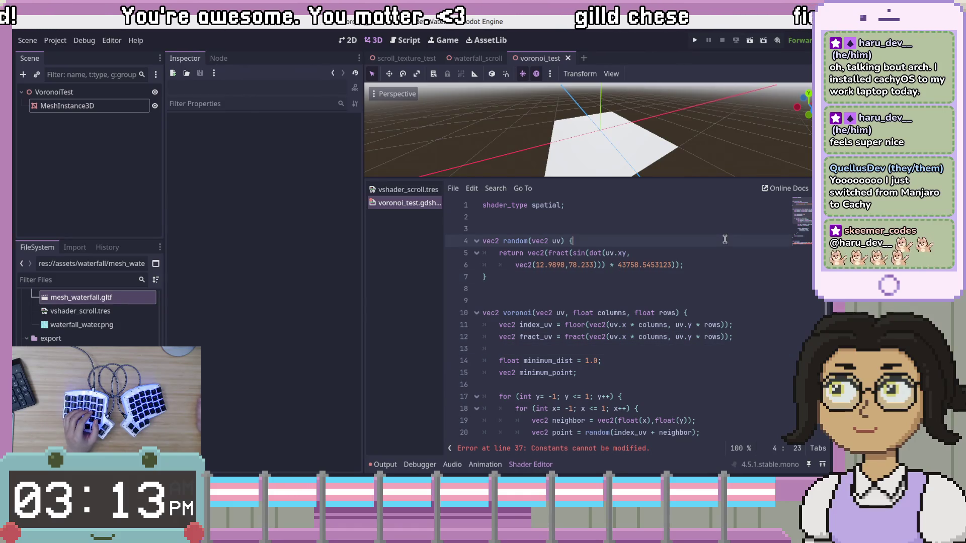
pyautogui.press('Up')
pyautogui.press('Up')
pyautogui.click(678, 251)
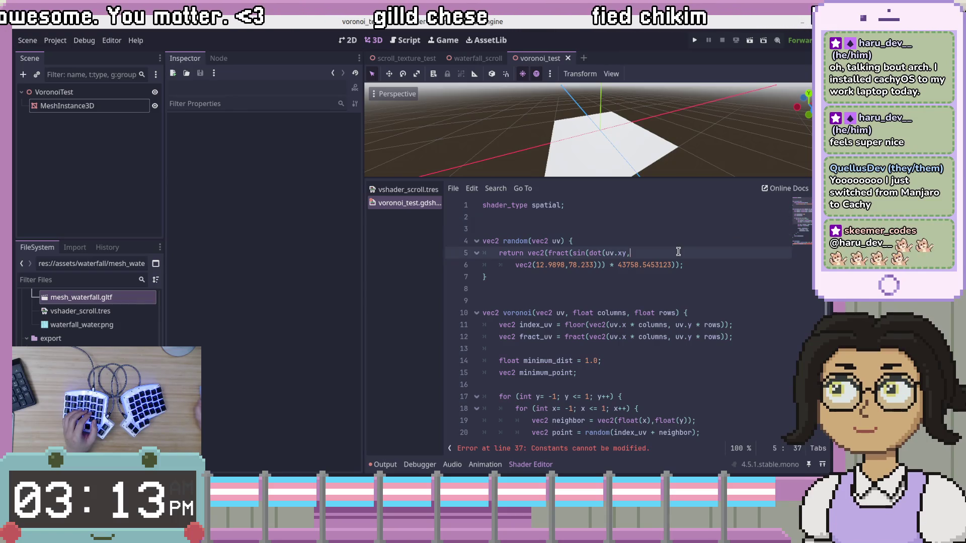
pyautogui.click(541, 241)
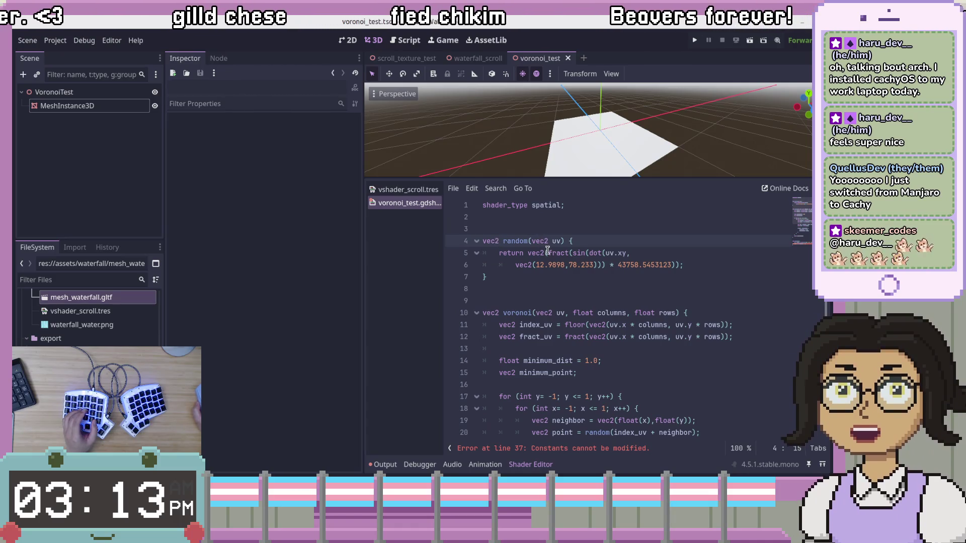
pyautogui.click(556, 270)
pyautogui.scroll(-2, 561, 277)
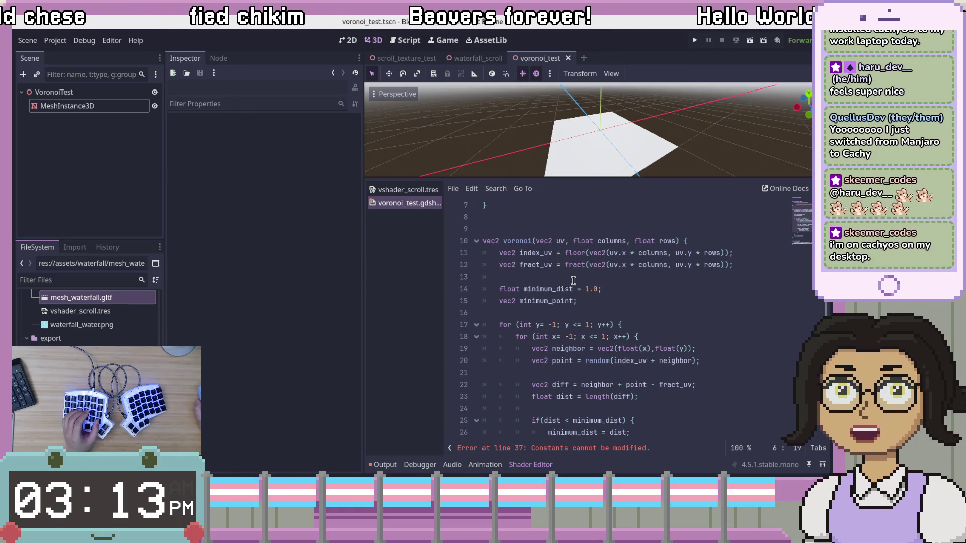
pyautogui.click(705, 277)
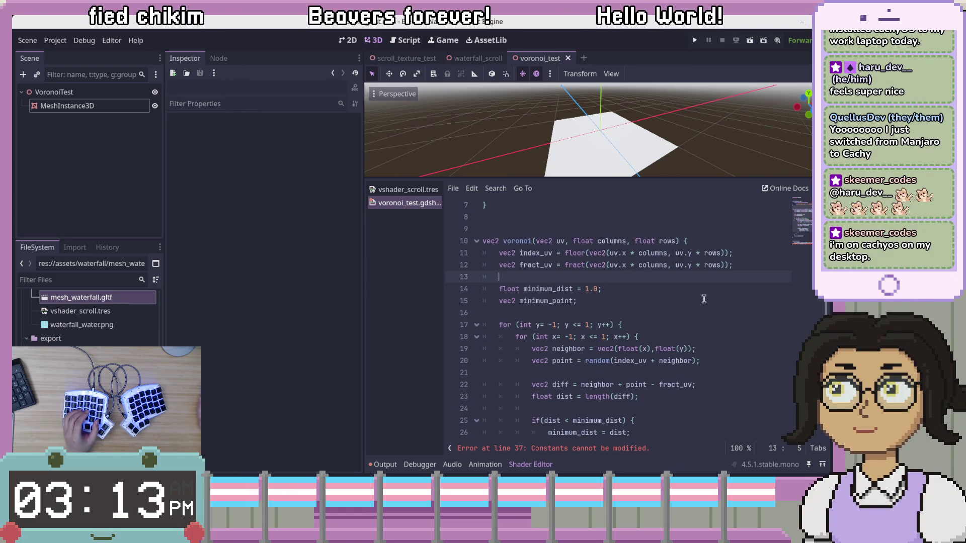
pyautogui.scroll(2, 706, 302)
pyautogui.click(711, 324)
pyautogui.click(732, 298)
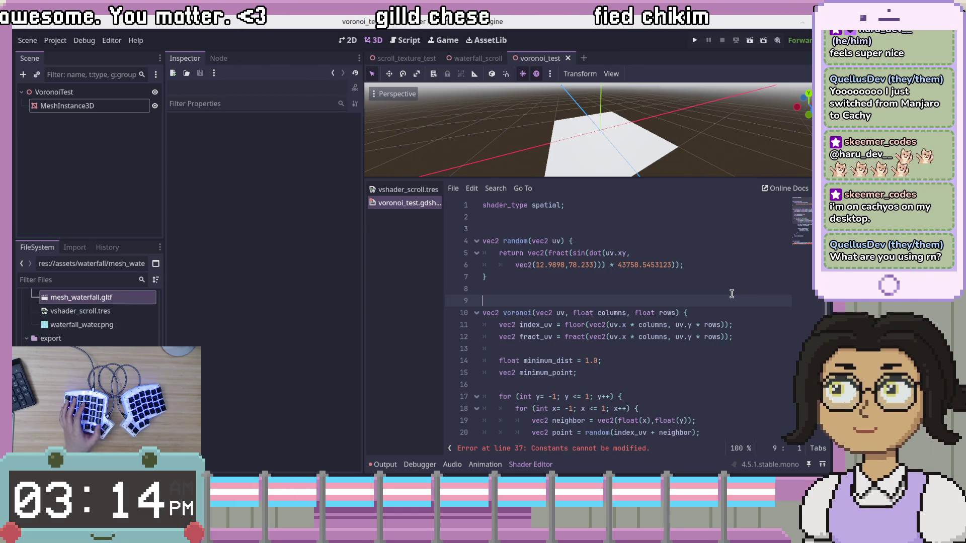
pyautogui.click(619, 285)
pyautogui.click(682, 231)
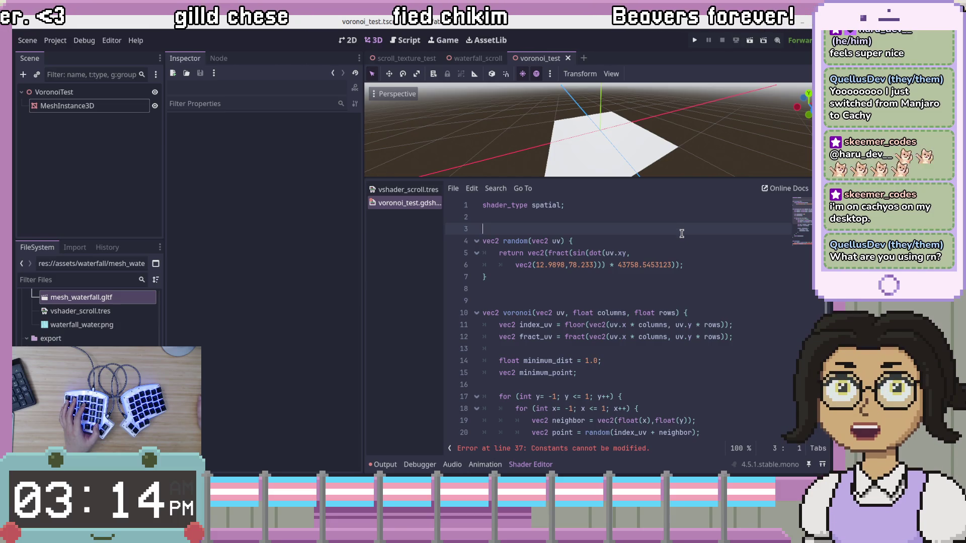
pyautogui.click(689, 217)
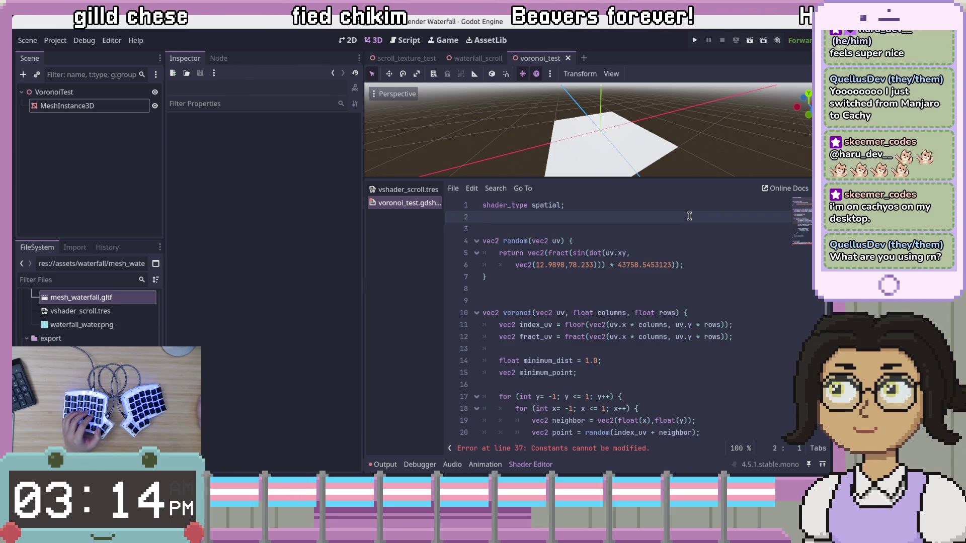
pyautogui.click(690, 237)
pyautogui.click(690, 233)
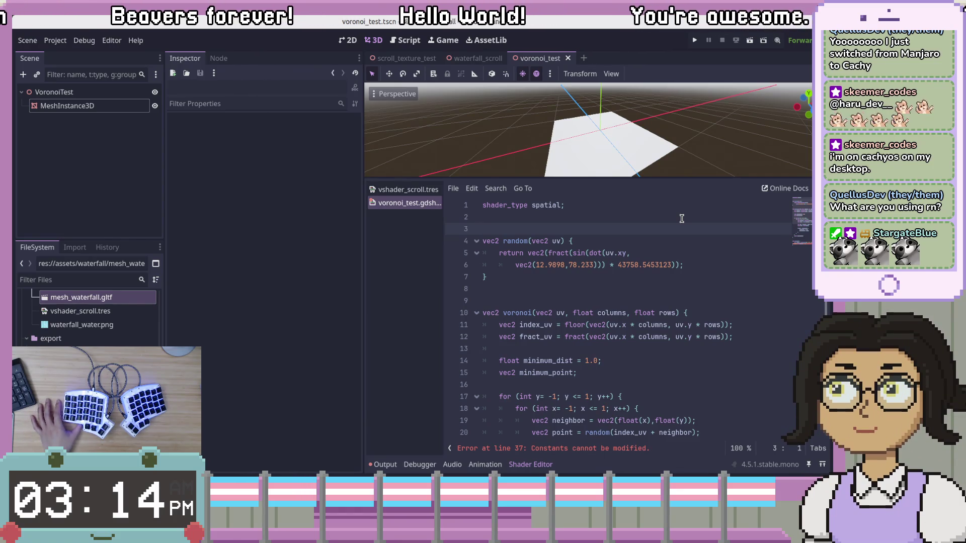
pyautogui.click(615, 300)
pyautogui.click(618, 281)
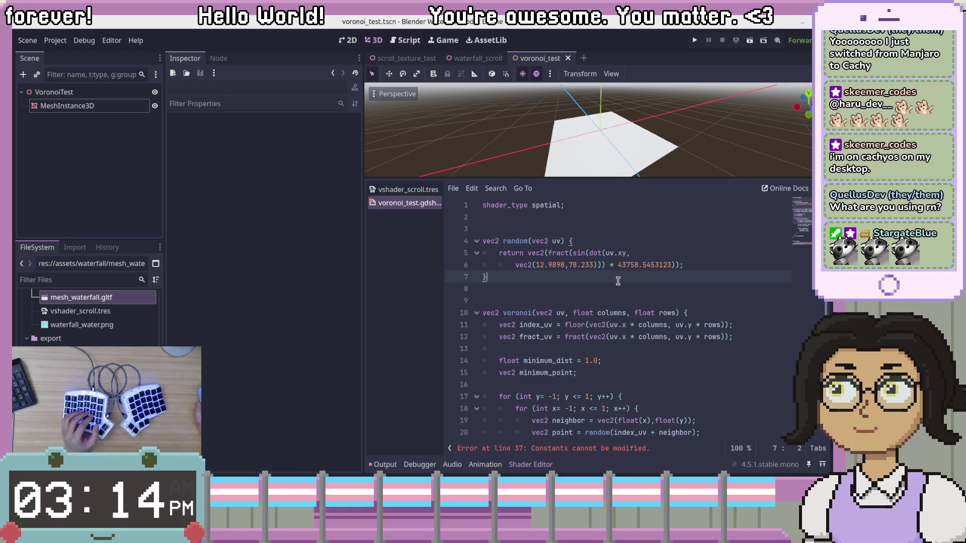
pyautogui.click(640, 347)
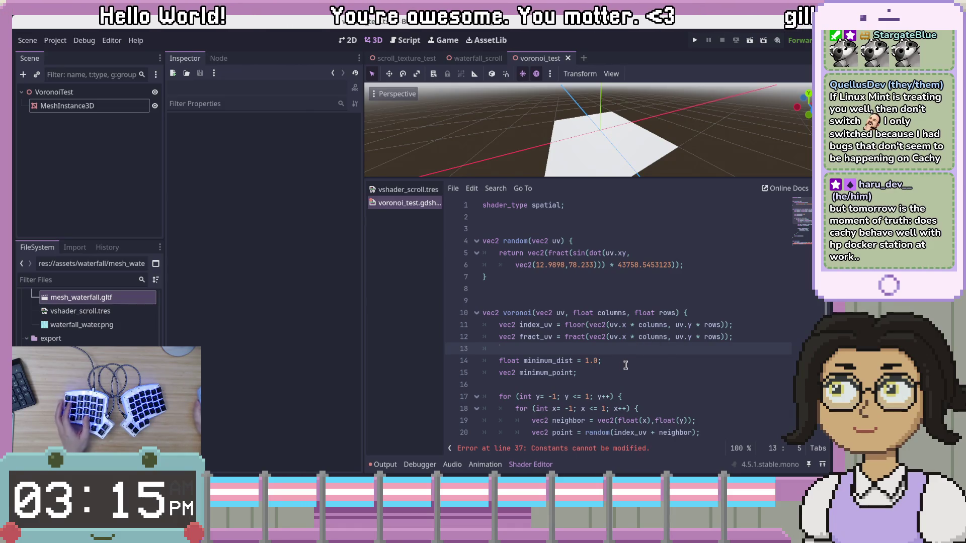
pyautogui.click(625, 365)
pyautogui.scroll(-6, 649, 372)
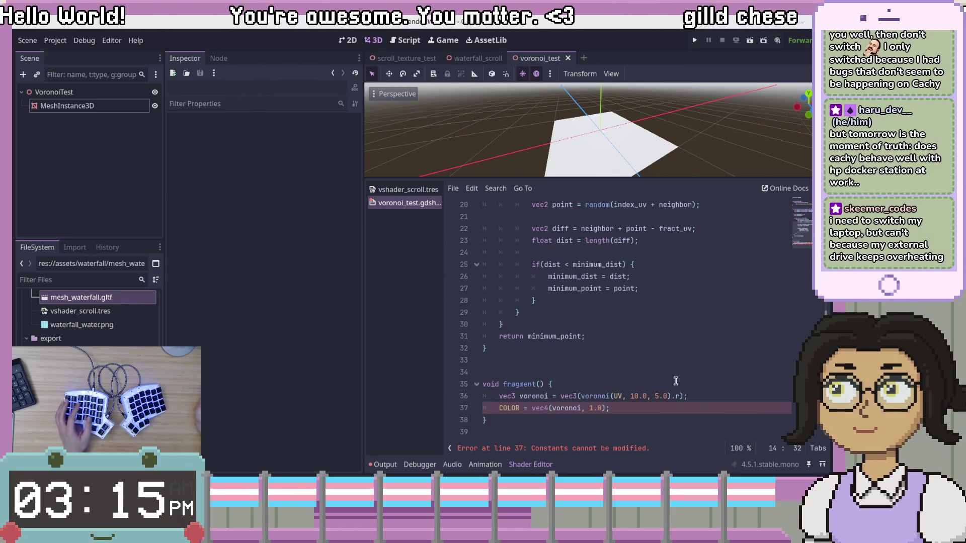
pyautogui.click(705, 420)
pyautogui.press('Up')
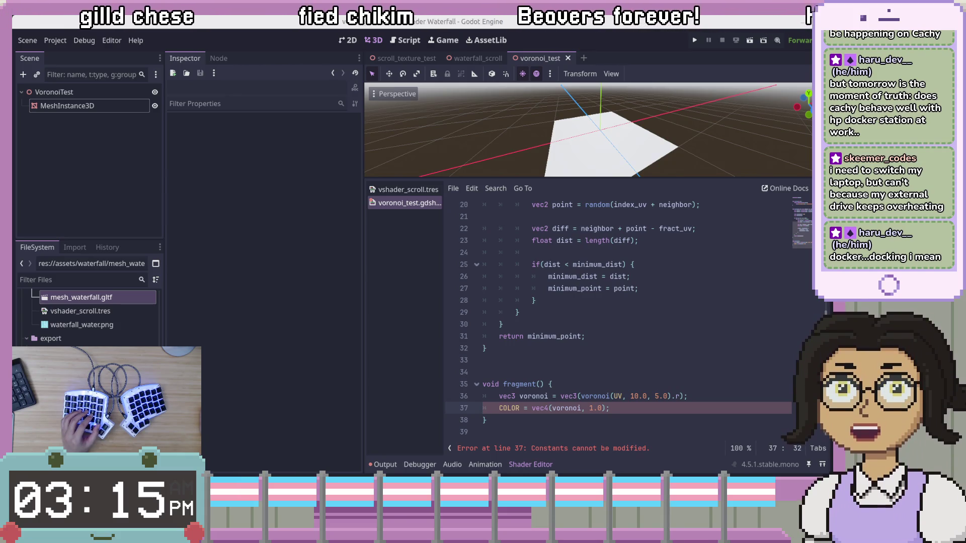
pyautogui.click(697, 349)
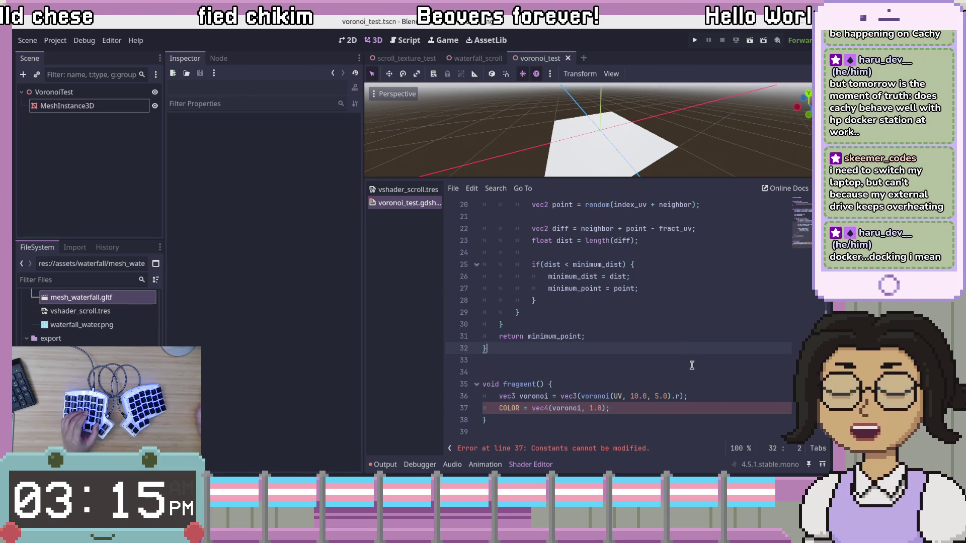
pyautogui.scroll(4, 700, 358)
pyautogui.scroll(3, 700, 358)
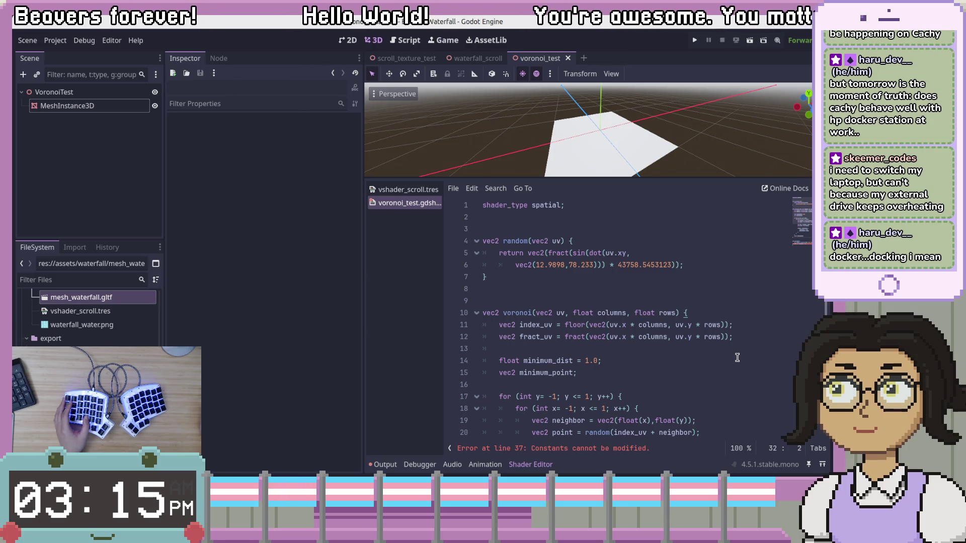
pyautogui.click(748, 347)
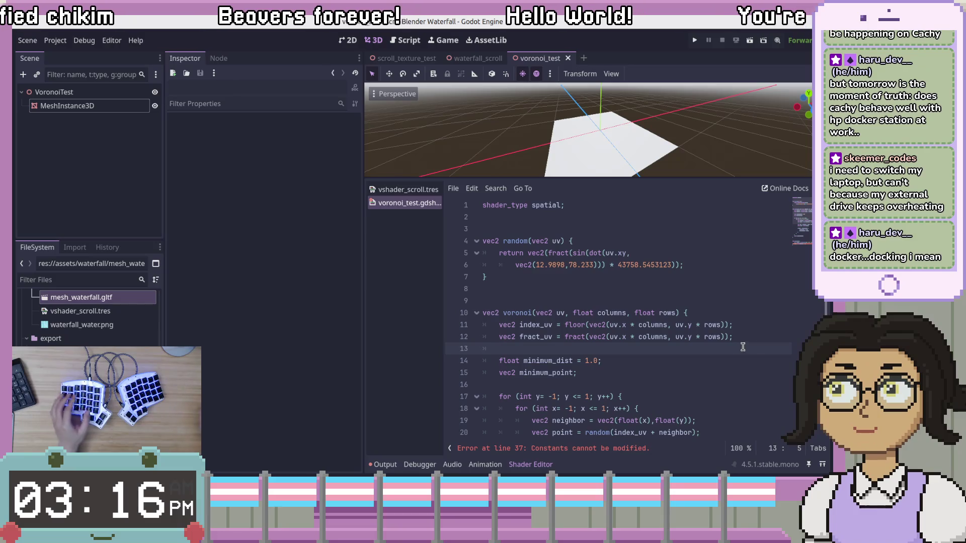
pyautogui.click(726, 362)
pyautogui.click(742, 350)
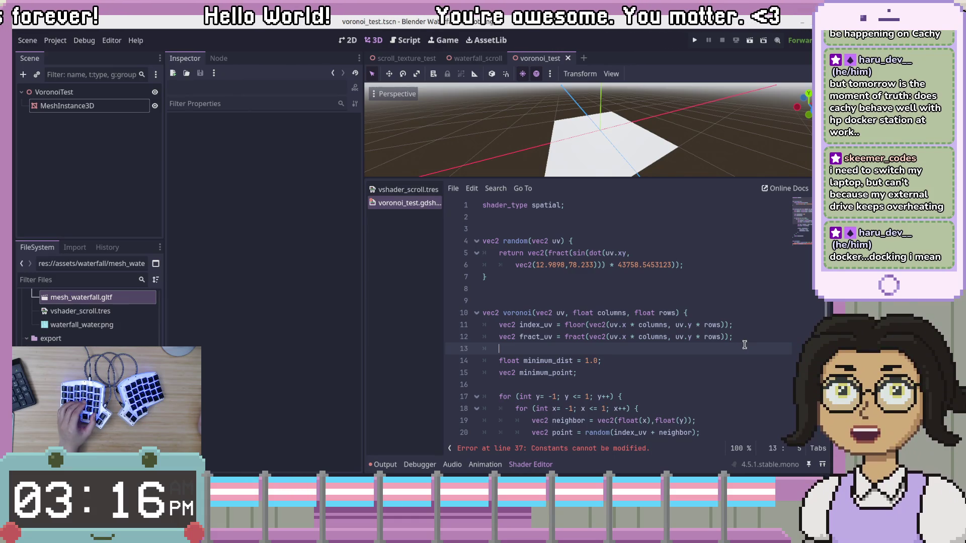
pyautogui.click(741, 386)
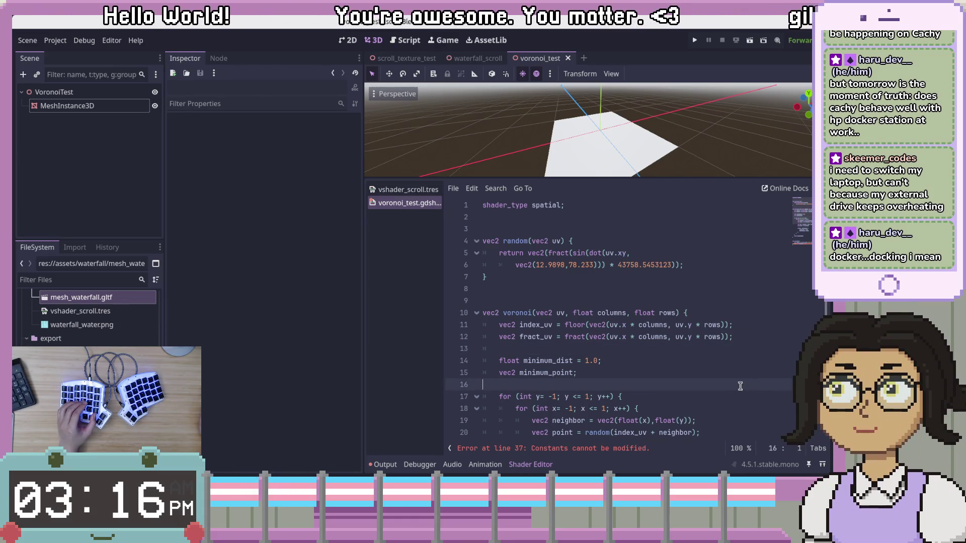
pyautogui.scroll(-2, 741, 377)
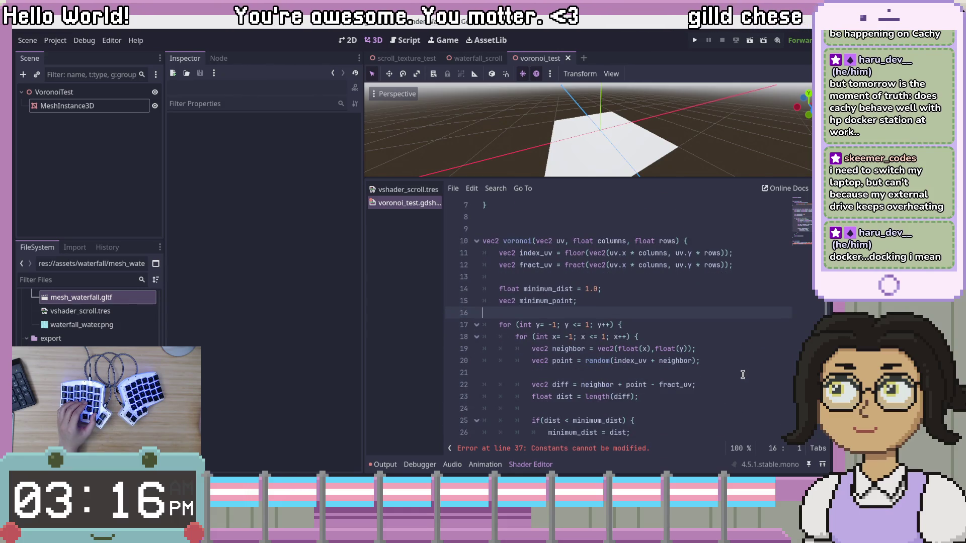
pyautogui.scroll(1, 743, 375)
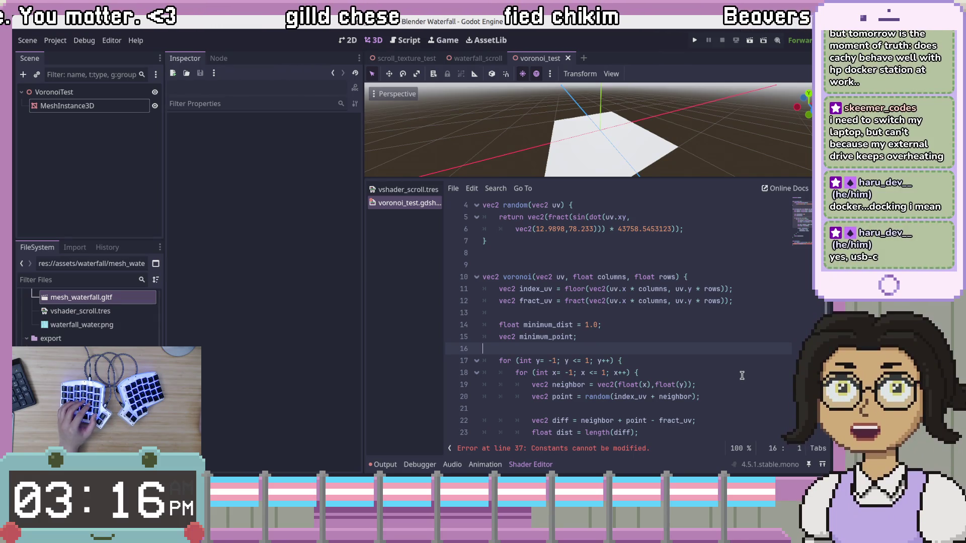
pyautogui.scroll(1, 742, 373)
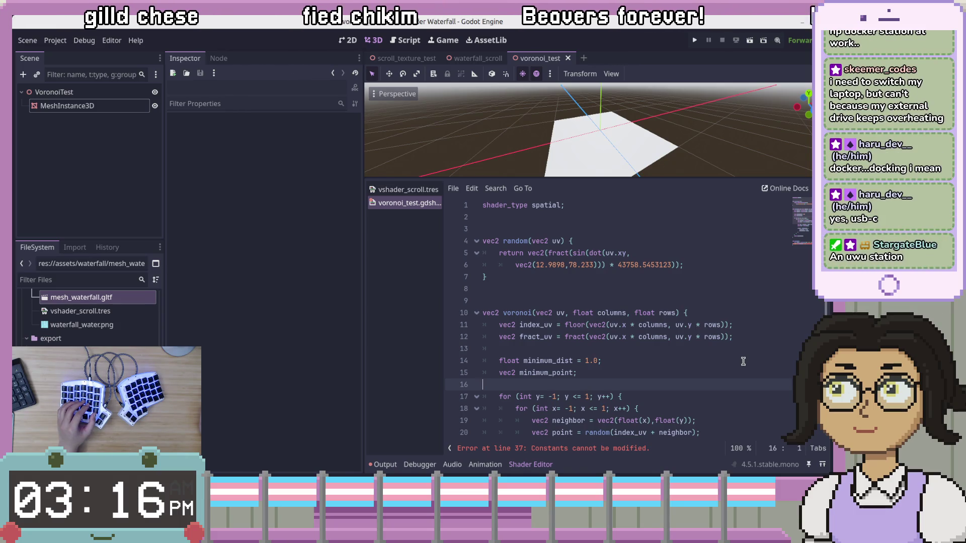
pyautogui.click(749, 361)
pyautogui.click(758, 337)
pyautogui.click(764, 352)
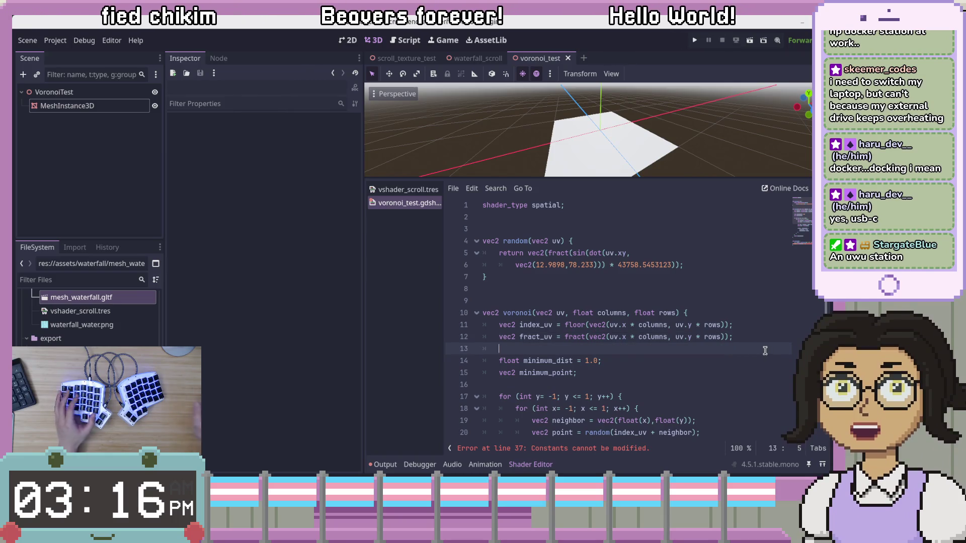
pyautogui.press('Down')
pyautogui.press('End')
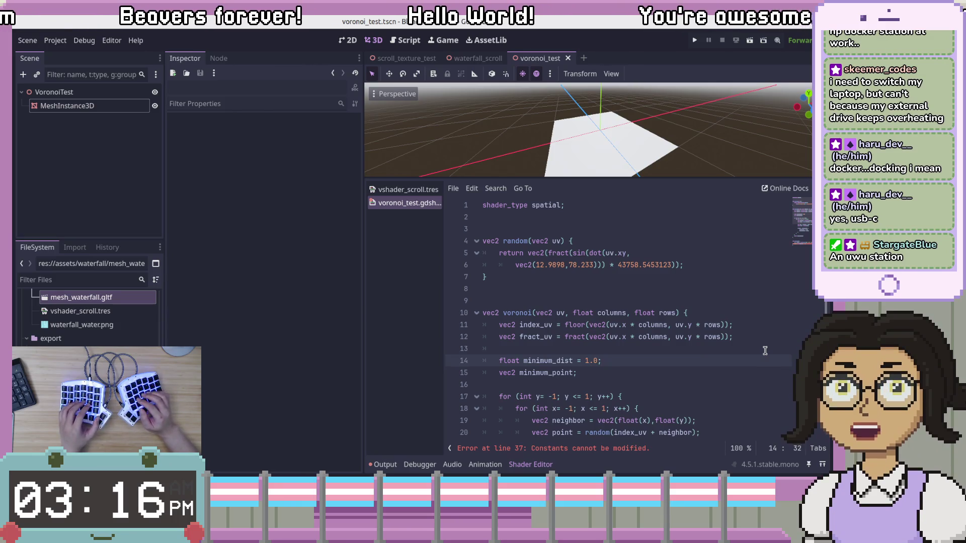
pyautogui.press('BackSpace')
pyautogui.press('BackSpace')
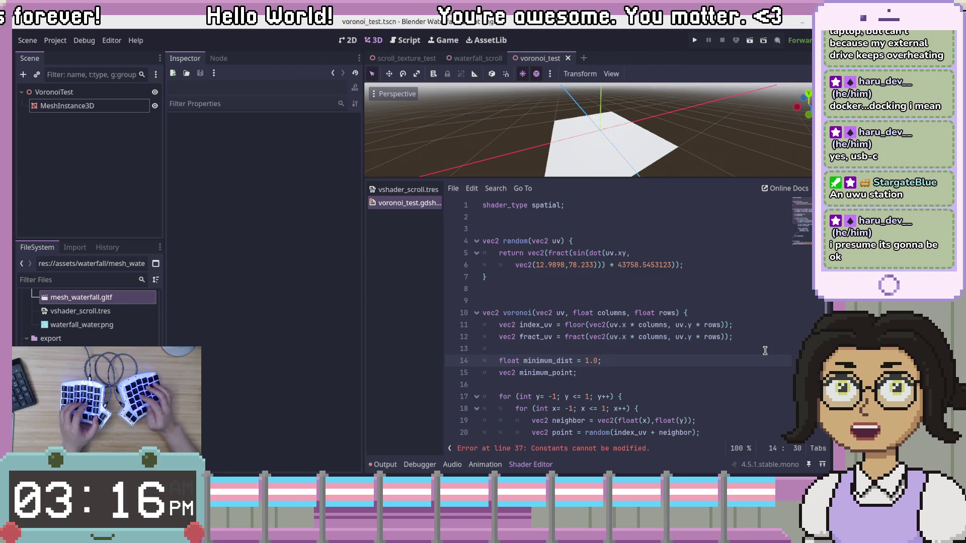
pyautogui.press('Up')
pyautogui.press('Up')
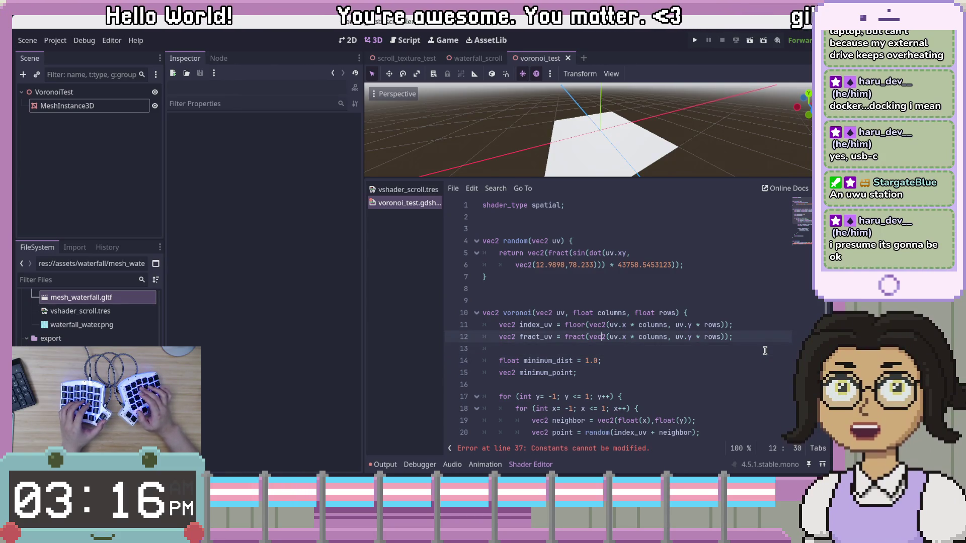
pyautogui.press('Down')
pyautogui.press('Down')
pyautogui.press('Down')
pyautogui.press('Up')
pyautogui.press('Up')
pyautogui.press('Up')
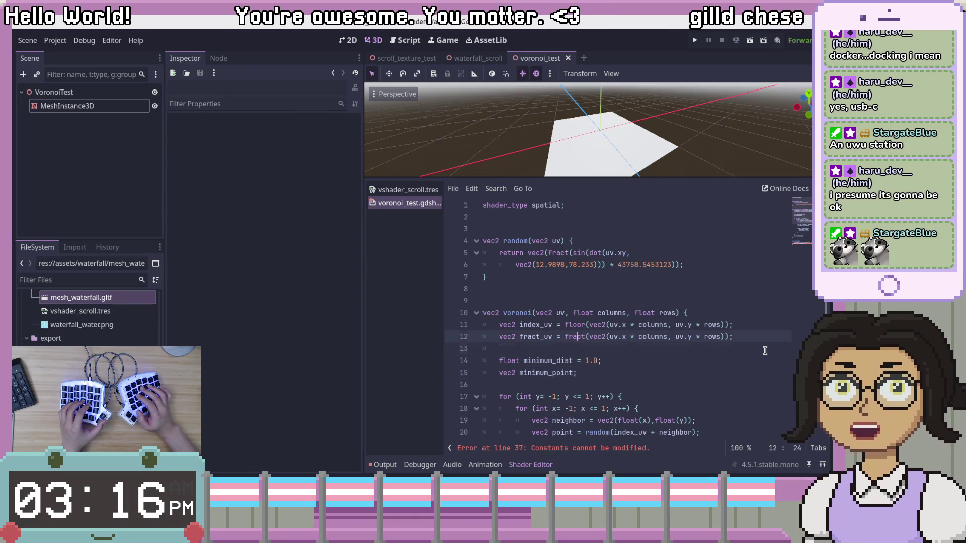
pyautogui.press('End')
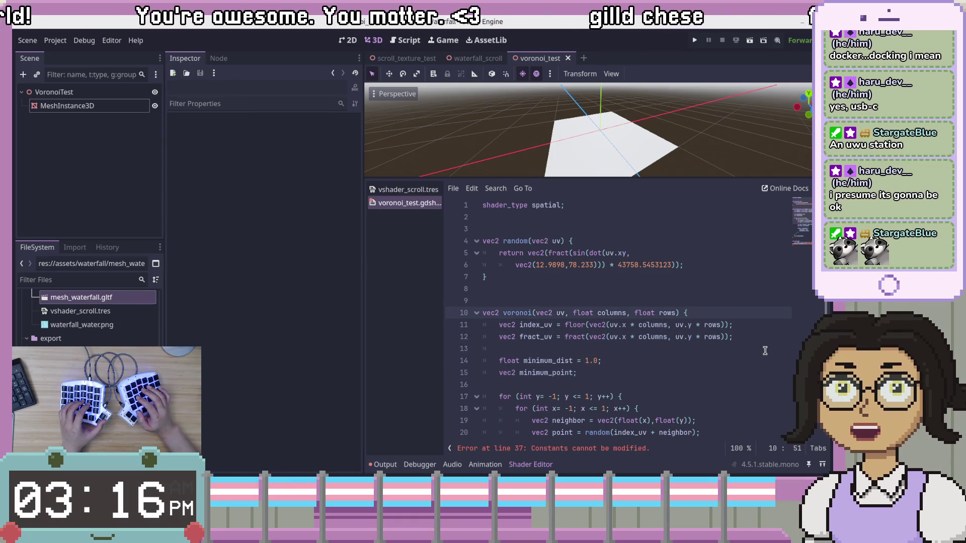
pyautogui.click(643, 350)
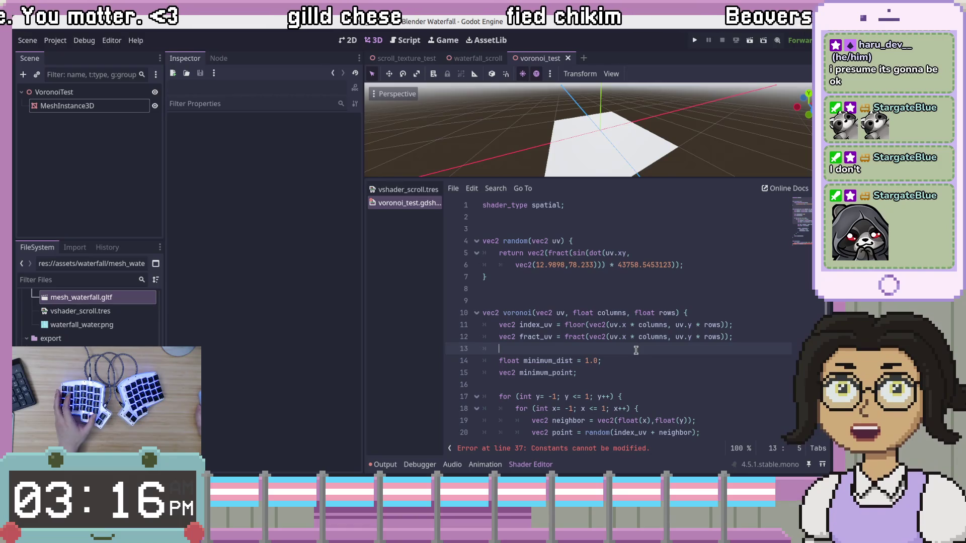
pyautogui.click(681, 302)
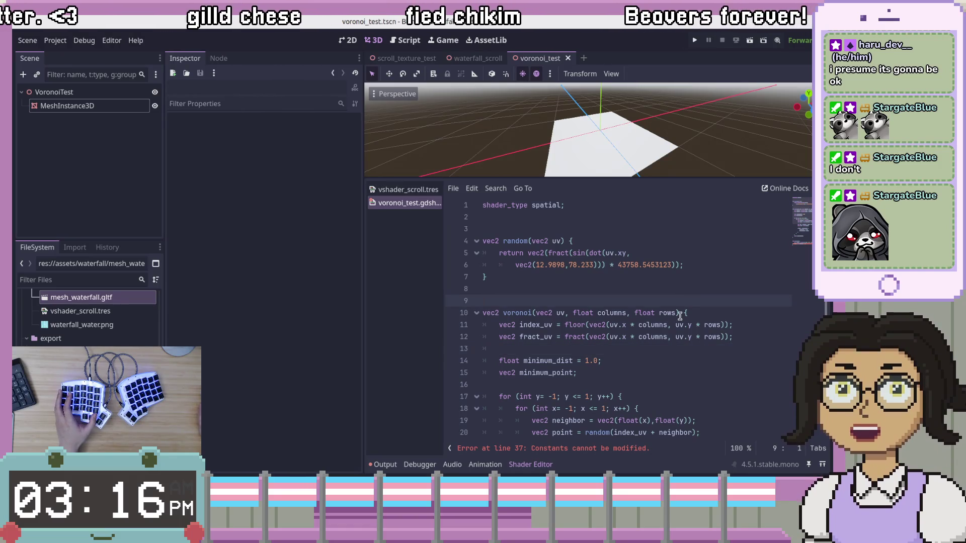
pyautogui.press('Up')
pyautogui.scroll(-4, 687, 310)
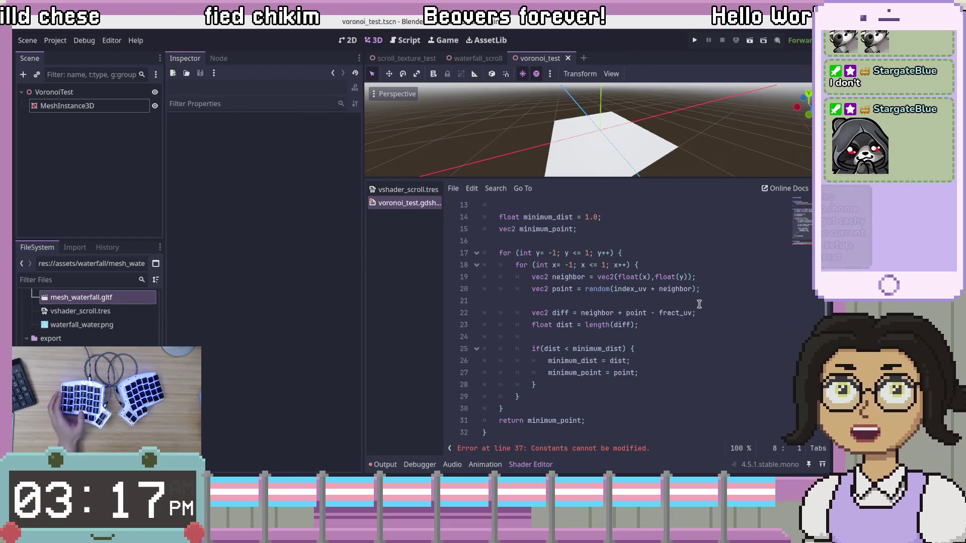
pyautogui.click(707, 267)
pyautogui.click(704, 321)
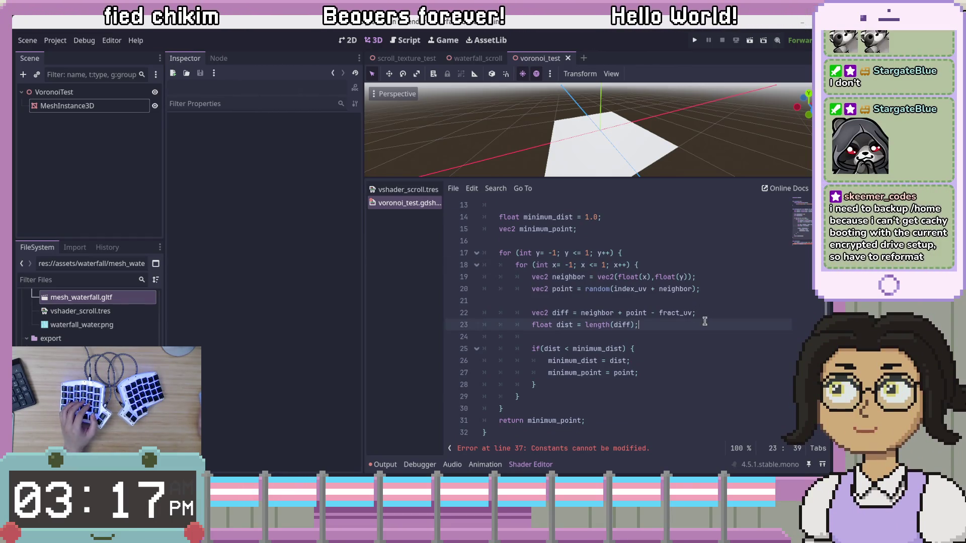
pyautogui.scroll(-3, 712, 310)
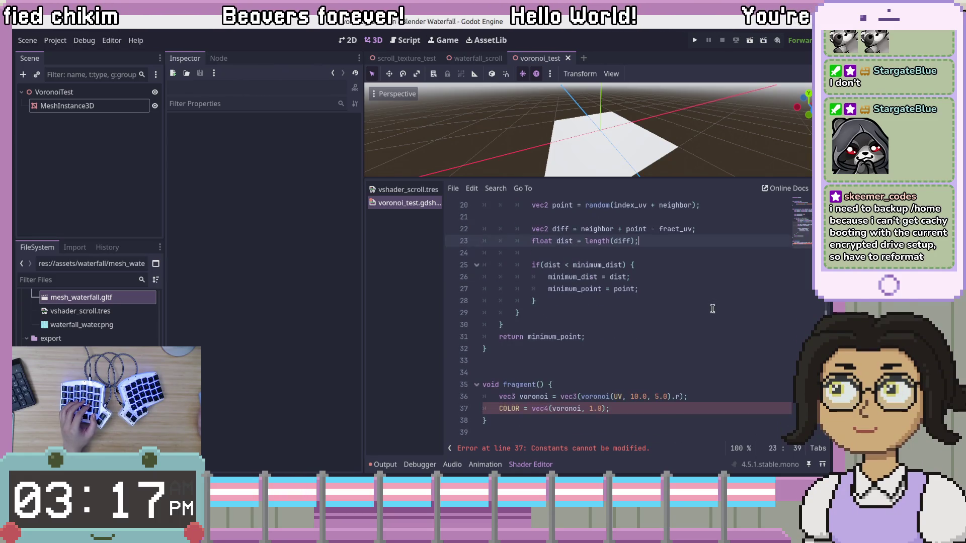
pyautogui.click(684, 396)
pyautogui.scroll(8, 692, 400)
pyautogui.click(544, 241)
pyautogui.scroll(-6, 524, 241)
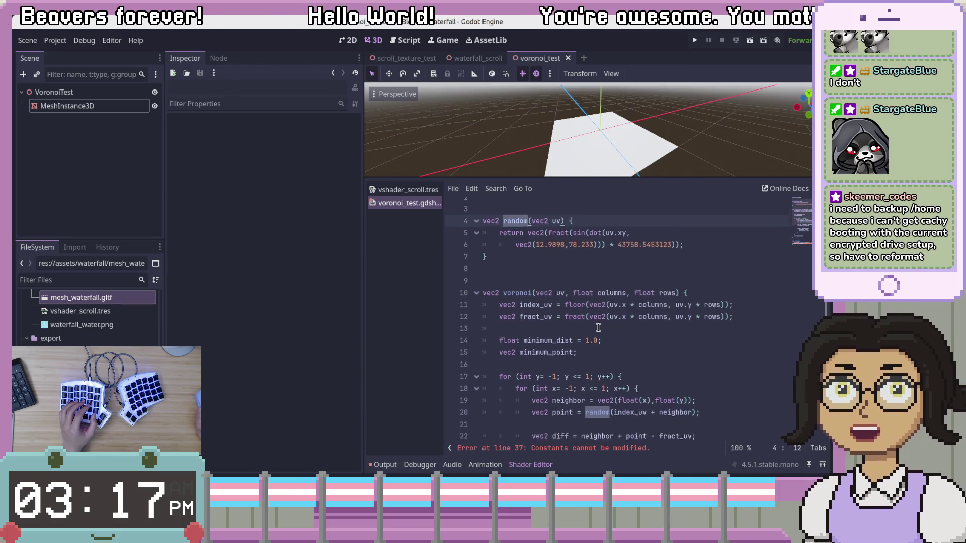
pyautogui.doubleClick(540, 408)
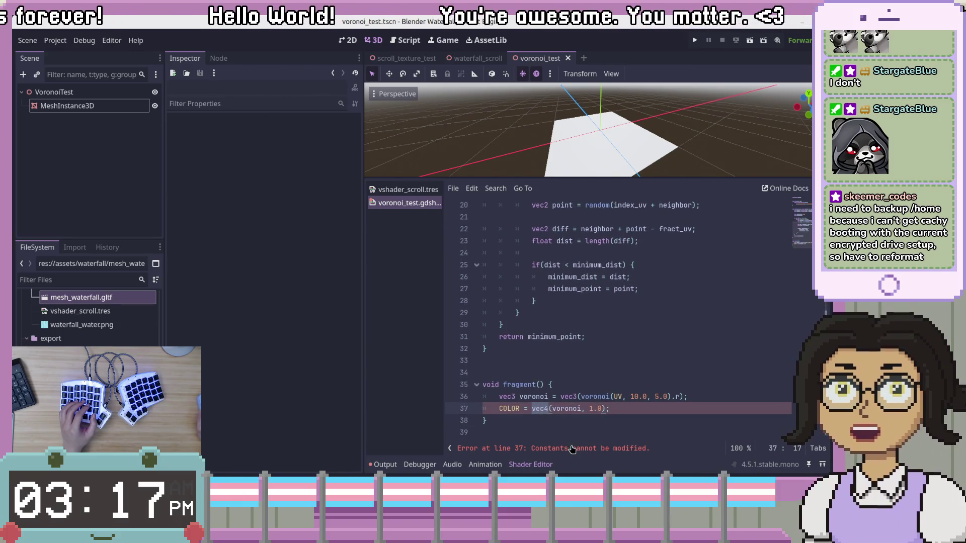
pyautogui.click(523, 406)
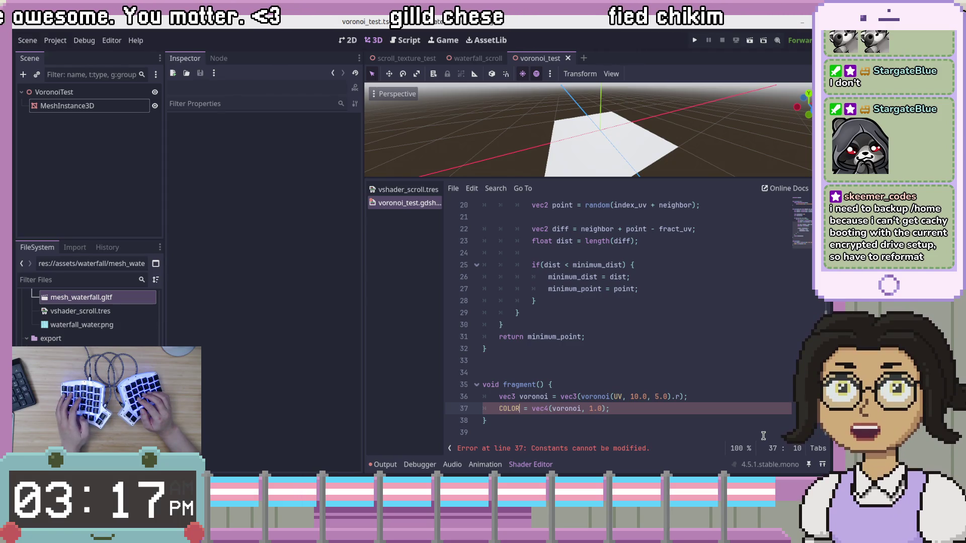
# Step: Switch to the Book of Shaders Raspberry Pi appendix, scroll through it, and return to Godot
pyautogui.hotkey('alt', 'Tab')
pyautogui.hotkey('alt', 'Tab')
pyautogui.hotkey('alt', 'Tab')
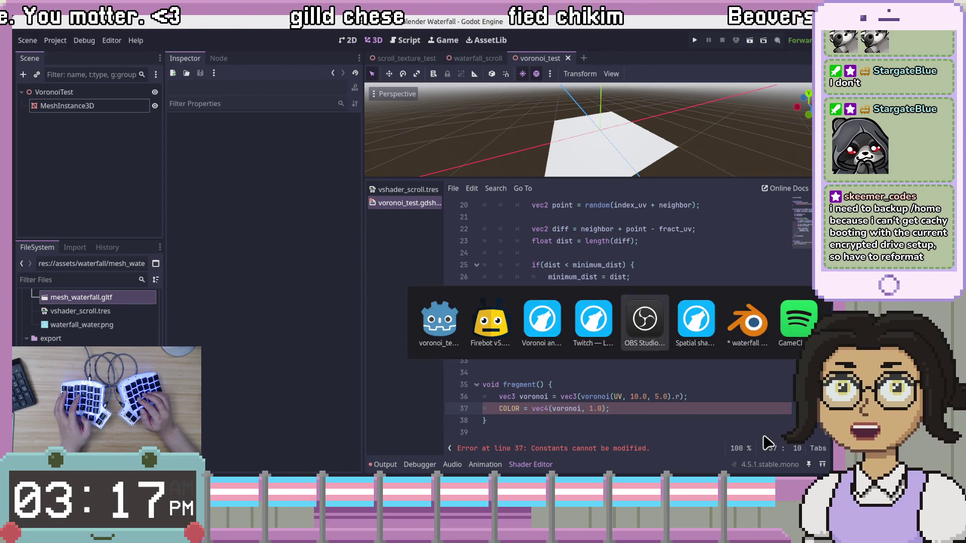
pyautogui.hotkey('alt', 'Tab')
pyautogui.hotkey('alt', 'Tab')
pyautogui.hotkey('alt', 'Tab')
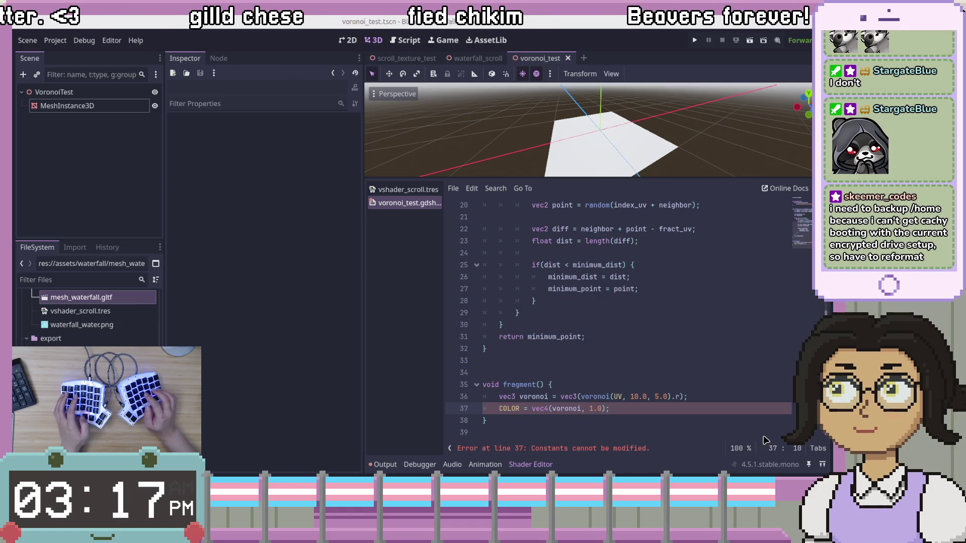
pyautogui.hotkey('alt', 'Tab')
pyautogui.hotkey('alt', 'Tab')
pyautogui.hotkey('alt', 'Tab')
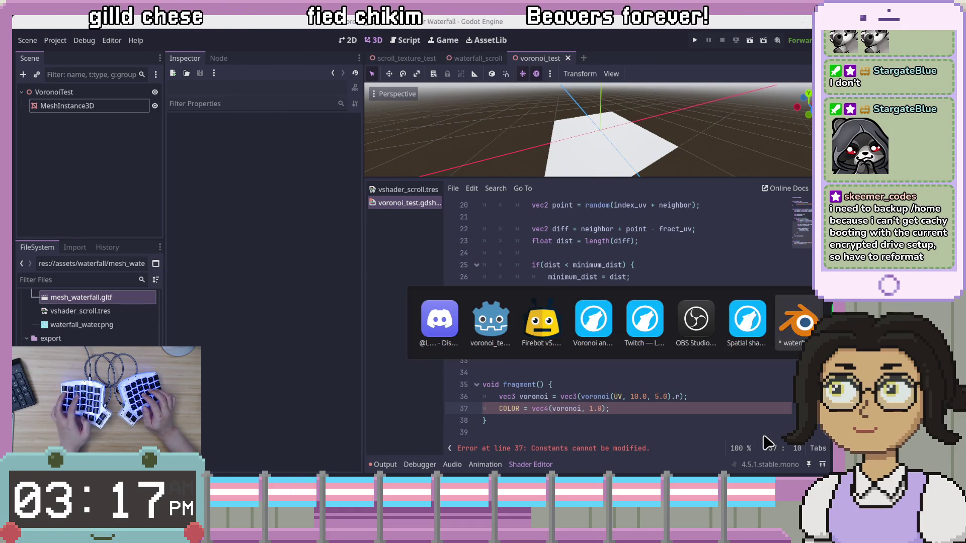
pyautogui.hotkey('alt', 'Tab')
pyautogui.hotkey('alt', 'Tab')
pyautogui.hotkey('alt', 'Tab')
pyautogui.hotkey('alt', 'Tab')
pyautogui.hotkey('alt', 'Tab')
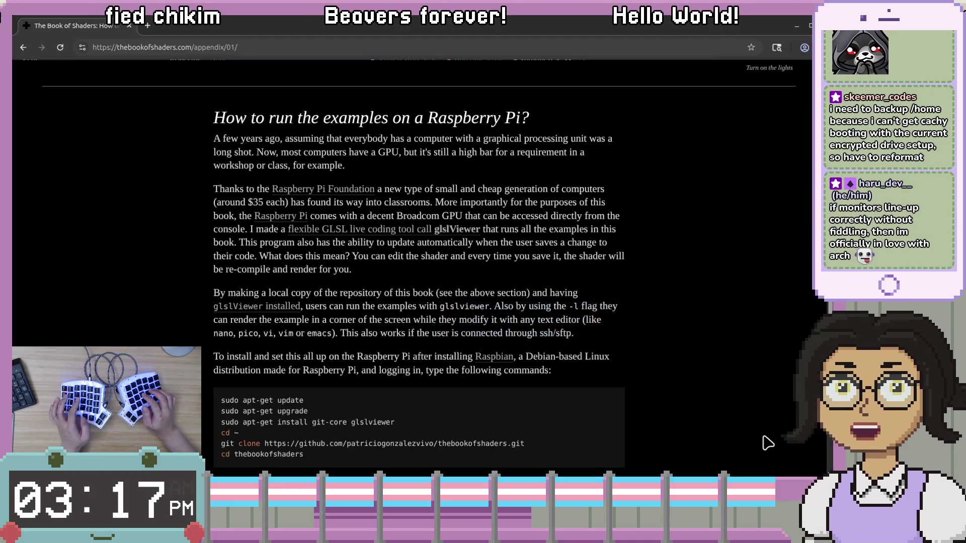
pyautogui.scroll(-3, 718, 394)
pyautogui.scroll(5, 718, 395)
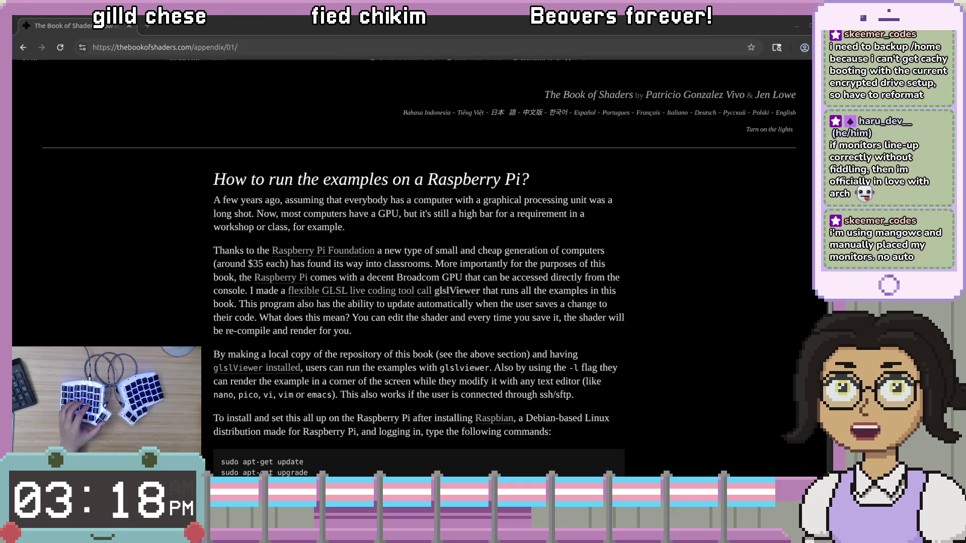
pyautogui.hotkey('alt', 'Tab')
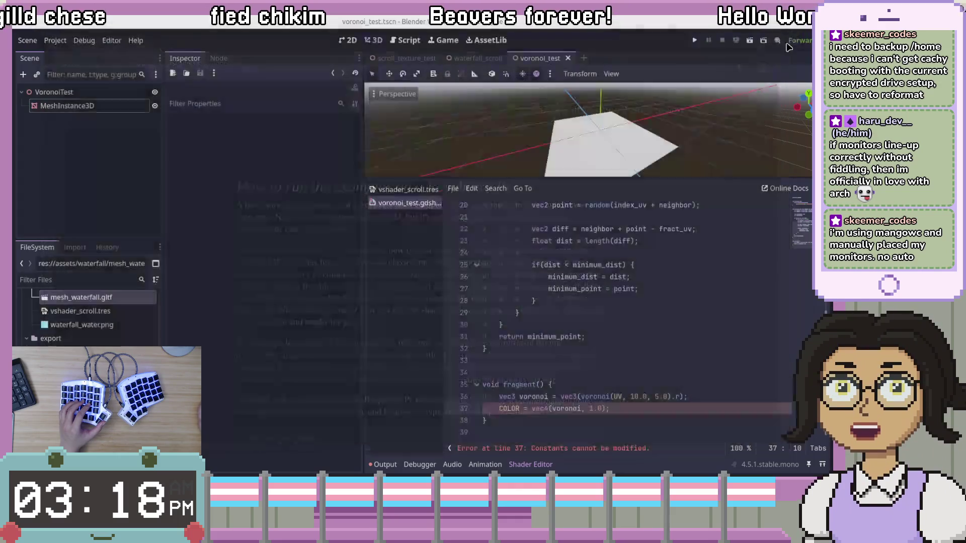
# Step: Comment out the COLOR line and keep it as a commented copy above a live duplicate
pyautogui.press('Left')
pyautogui.press('Left')
pyautogui.press('Left')
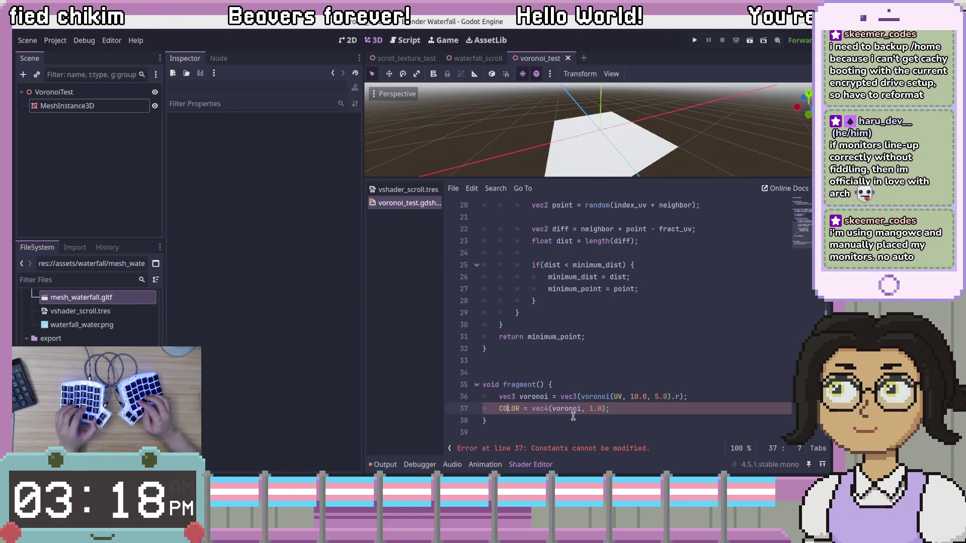
pyautogui.hotkey('ctrl', 'k')
pyautogui.press('End')
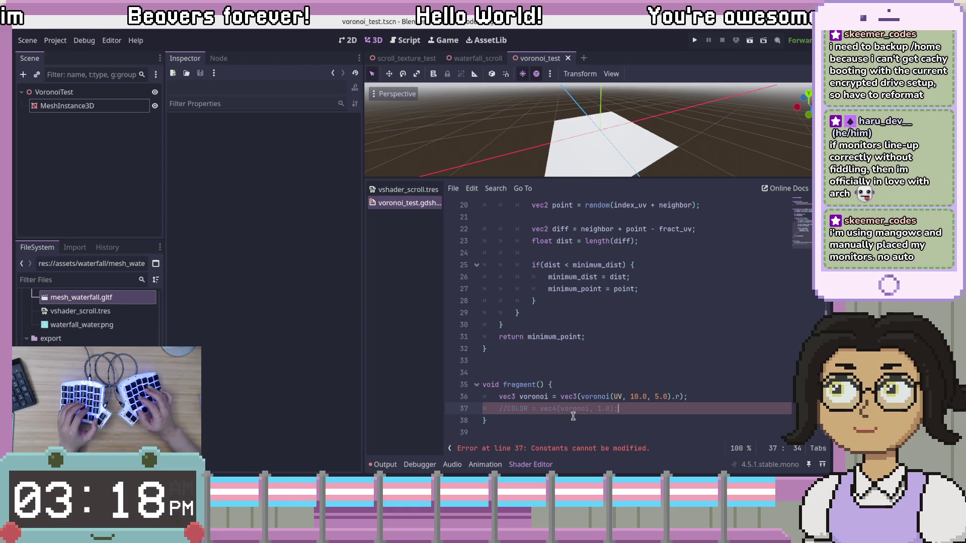
pyautogui.hotkey('ctrl', 'shift', 'd')
pyautogui.hotkey('alt', 'Up')
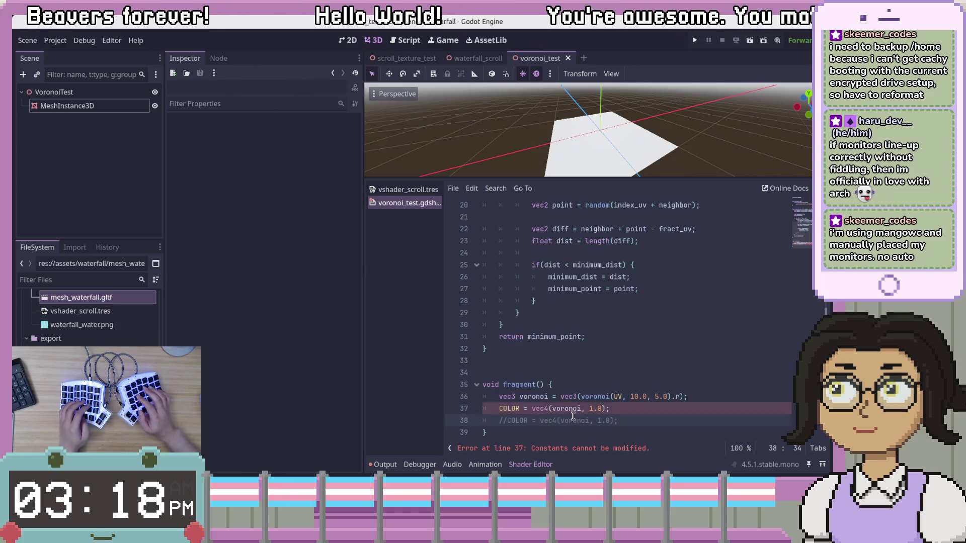
pyautogui.press('Down')
# Step: Rewrite the live line as ALBEDO = voronoi, removing the vec4( wrapper and , 1.0)
pyautogui.hotkey('ctrl', 'Delete')
pyautogui.write('Al')
pyautogui.press('Return')
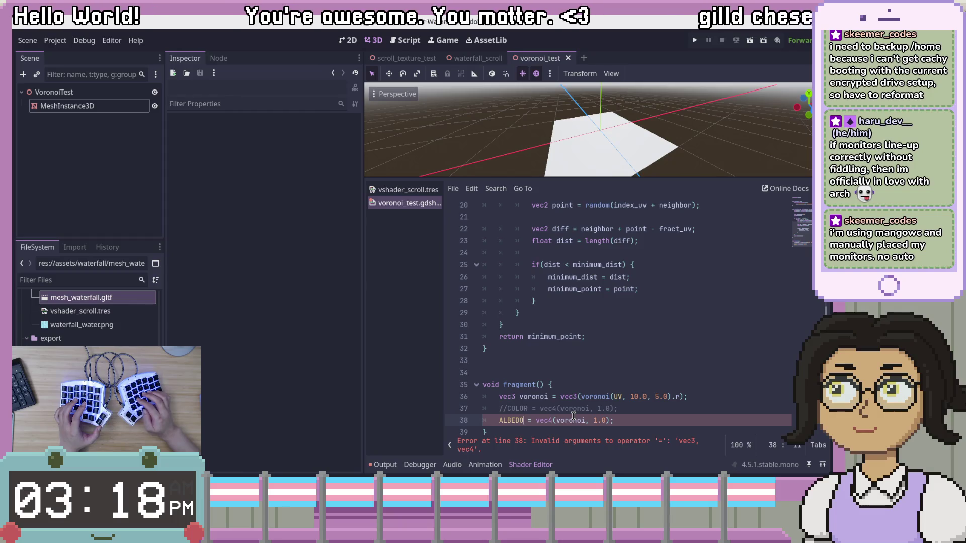
pyautogui.hotkey('ctrl', 'Right')
pyautogui.hotkey('ctrl', 'Right')
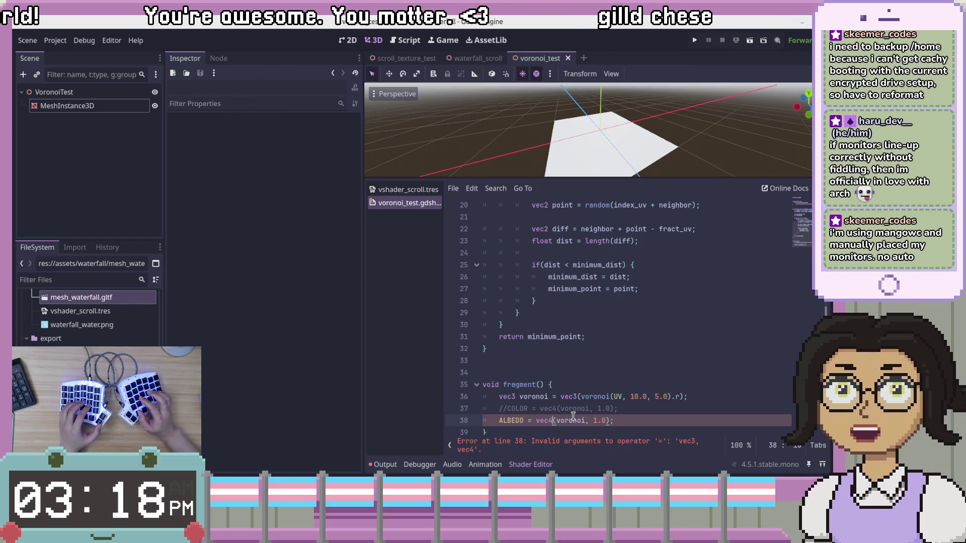
pyautogui.press('Right')
pyautogui.press('Right')
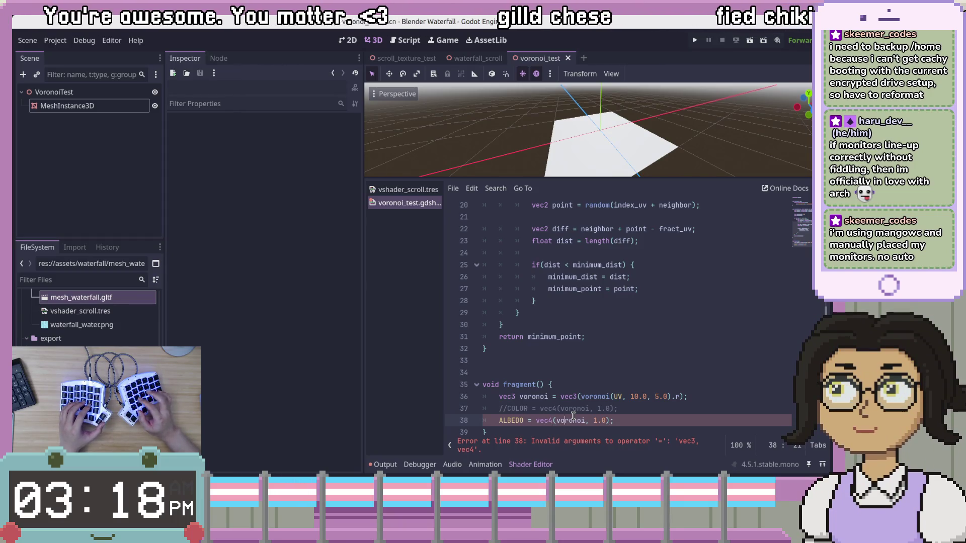
pyautogui.press('Left')
pyautogui.press('Left')
pyautogui.press('Left')
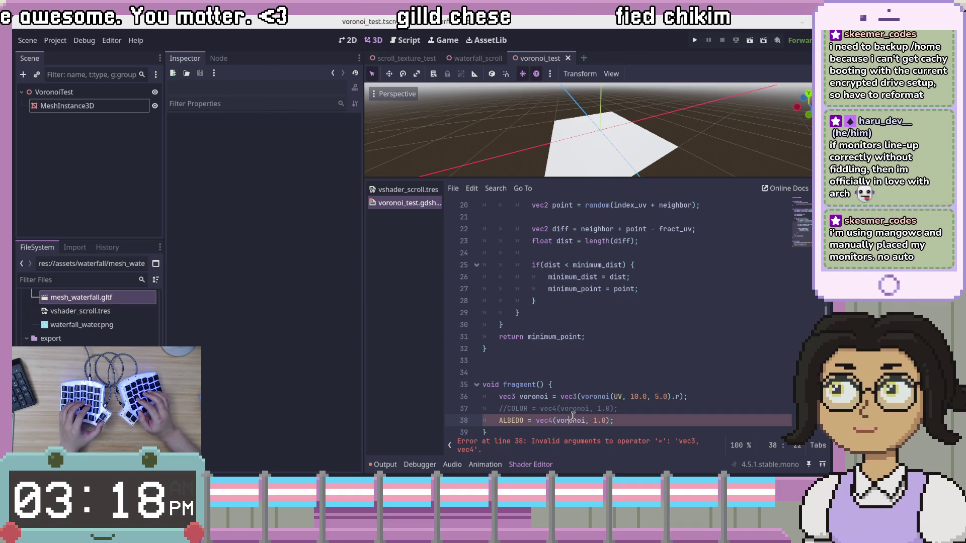
pyautogui.press('Right')
pyautogui.press('Right')
pyautogui.press('Right')
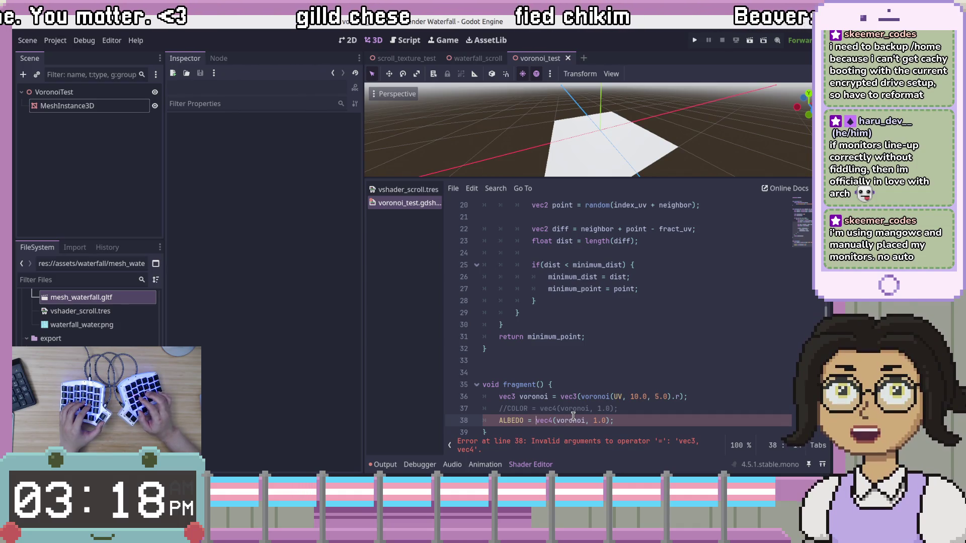
pyautogui.press('BackSpace')
pyautogui.press('BackSpace')
pyautogui.press('BackSpace')
pyautogui.press('Delete')
pyautogui.press('Delete')
pyautogui.press('End')
pyautogui.press('Left')
pyautogui.press('BackSpace')
pyautogui.press('BackSpace')
pyautogui.press('BackSpace')
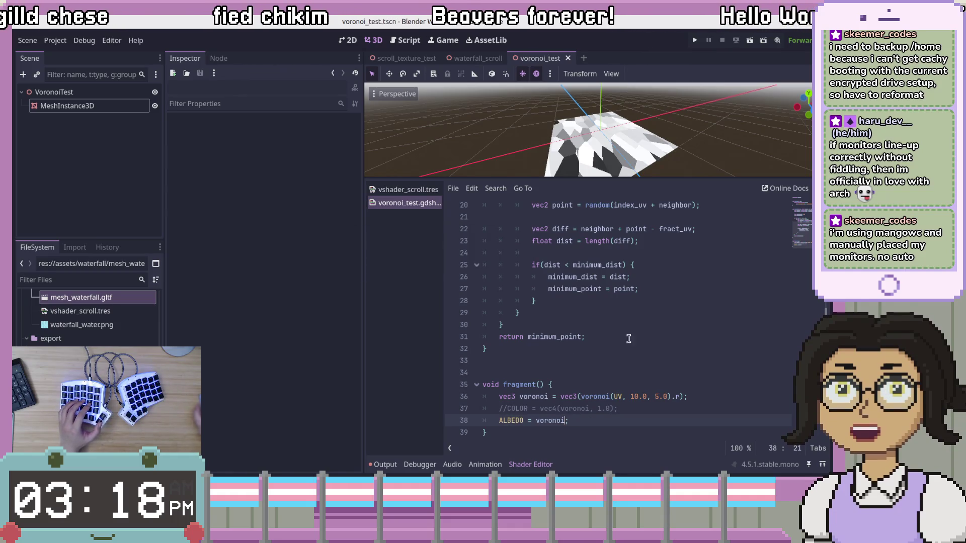
# Step: Orbit the 3D viewport to view the grey Voronoi-patterned plane from above
pyautogui.moveTo(624, 123)
pyautogui.mouseDown()
pyautogui.moveTo(661, 117)
pyautogui.moveTo(639, 131)
pyautogui.moveTo(662, 156)
pyautogui.moveTo(667, 300)
pyautogui.mouseUp()
pyautogui.scroll(2, 633, 134)
pyautogui.moveTo(715, 195)
pyautogui.mouseDown()
pyautogui.moveTo(563, 200)
pyautogui.moveTo(612, 180)
pyautogui.mouseUp()
pyautogui.scroll(-5, 612, 183)
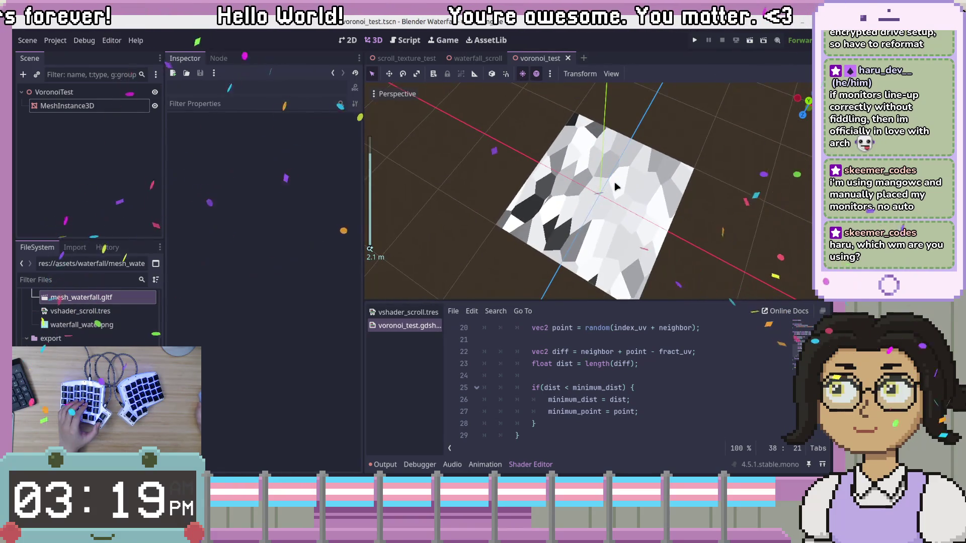
# Step: Move to the 12.9898 seed constant on line 6 of the random() function
pyautogui.click(647, 384)
pyautogui.scroll(7, 647, 385)
pyautogui.click(551, 387)
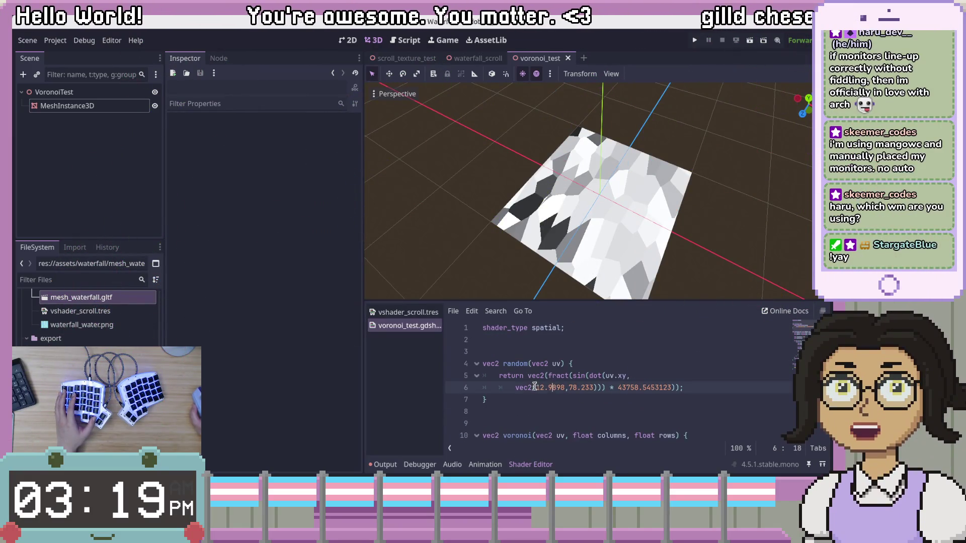
pyautogui.click(552, 387)
pyautogui.click(516, 364)
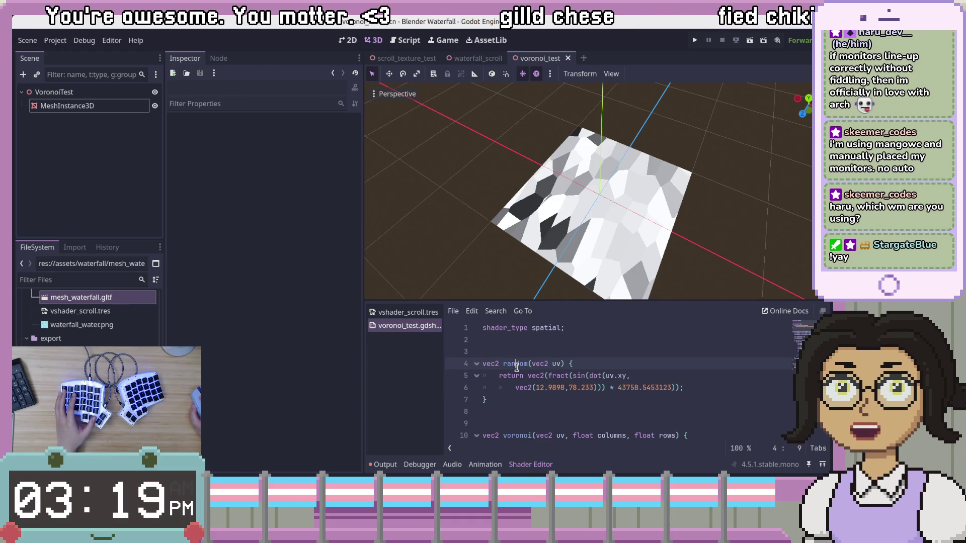
pyautogui.click(565, 398)
pyautogui.click(572, 377)
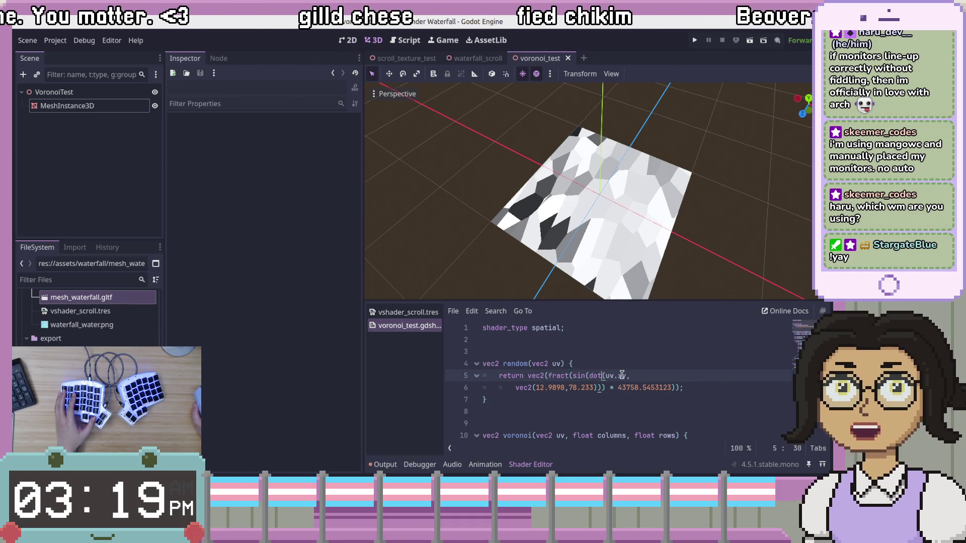
pyautogui.click(534, 387)
pyautogui.hotkey('ctrl', 'shift', 'Right')
pyautogui.hotkey('ctrl', 'shift', 'Right')
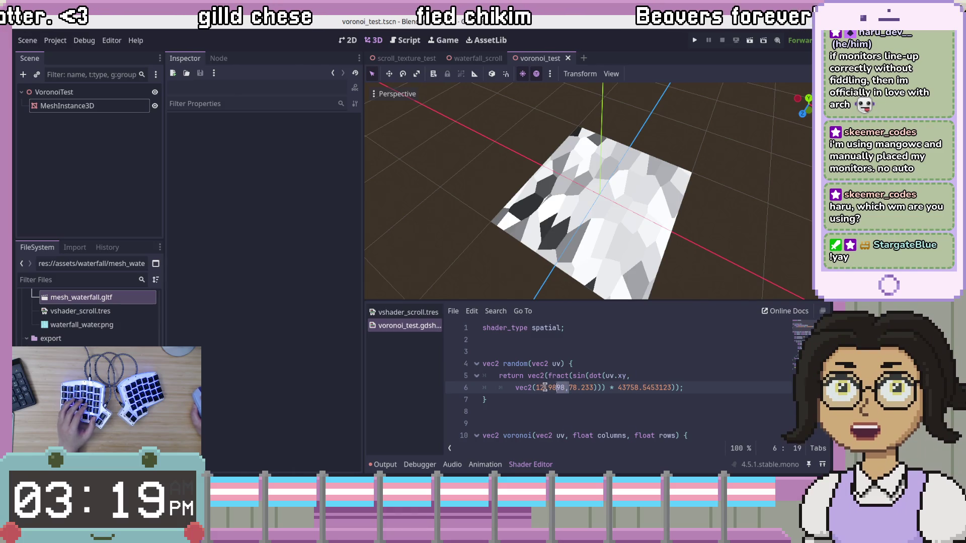
pyautogui.press('Left')
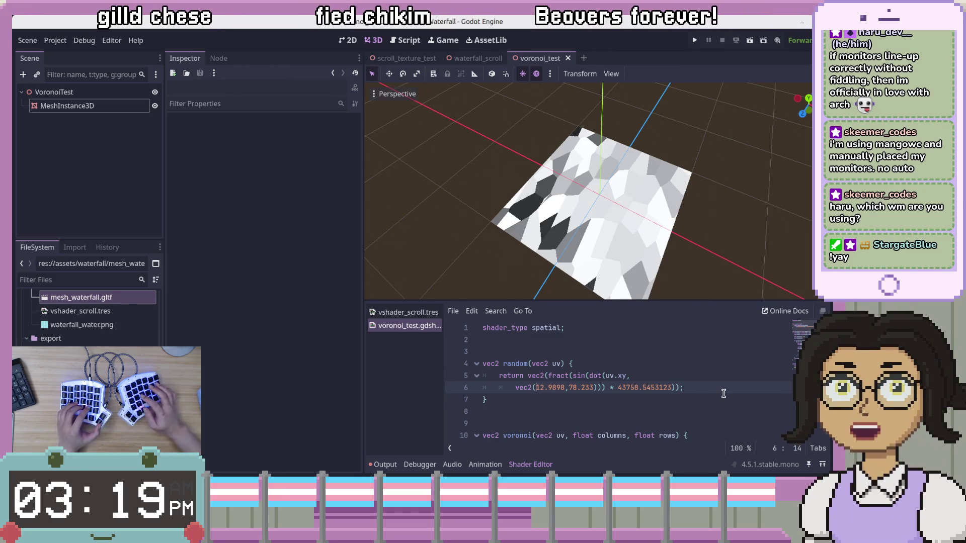
# Step: Keep a commented copy of the seed line, change 12.9898 to 39.9898, and save
pyautogui.hotkey('ctrl', 'shift', 'd')
pyautogui.hotkey('ctrl', 'k')
pyautogui.press('Up')
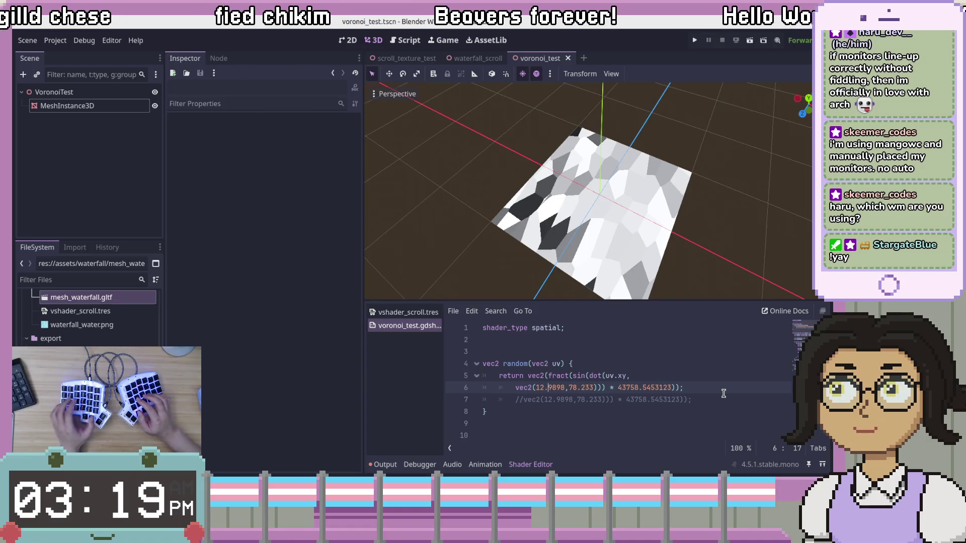
pyautogui.press('Right')
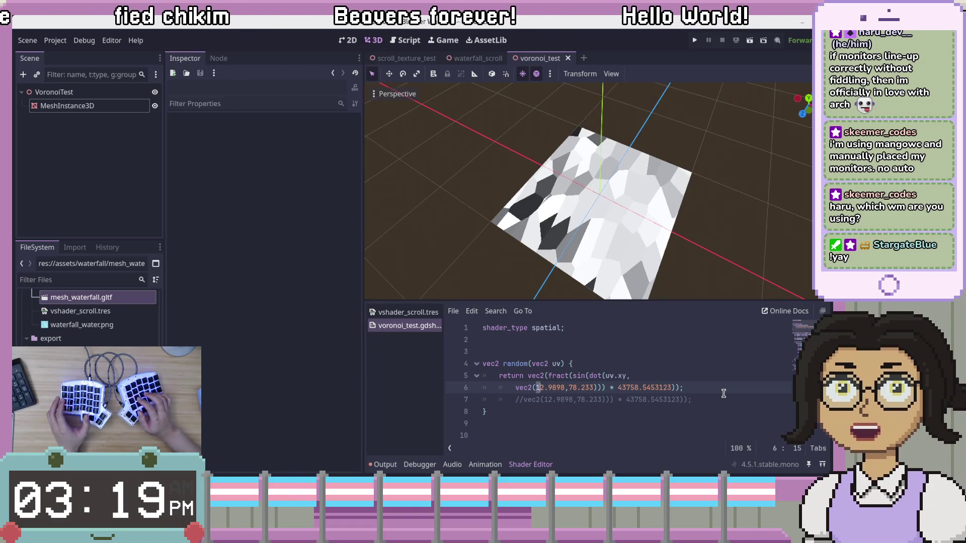
pyautogui.hotkey('shift', 'Right')
pyautogui.hotkey('shift', 'Right')
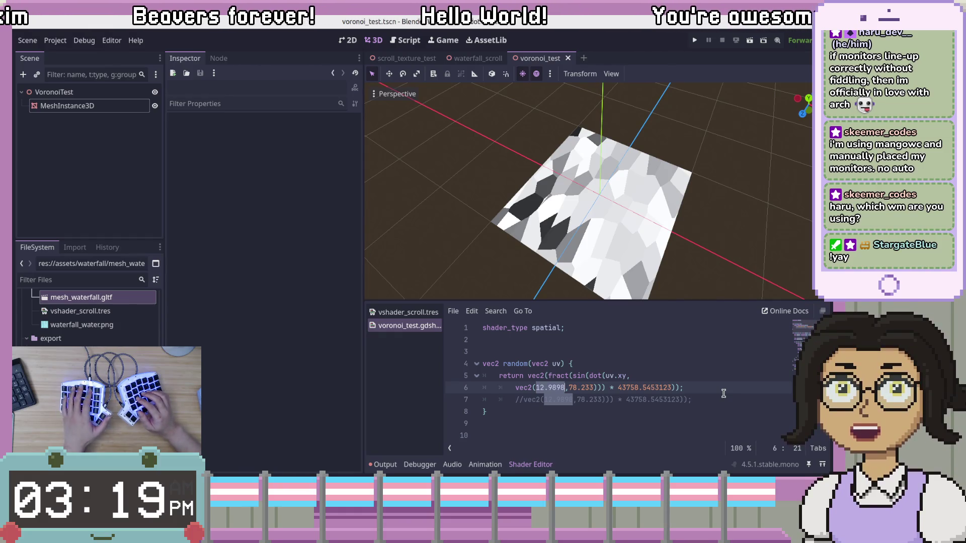
pyautogui.hotkey('shift', 'Left')
pyautogui.hotkey('shift', 'Left')
pyautogui.hotkey('shift', 'Left')
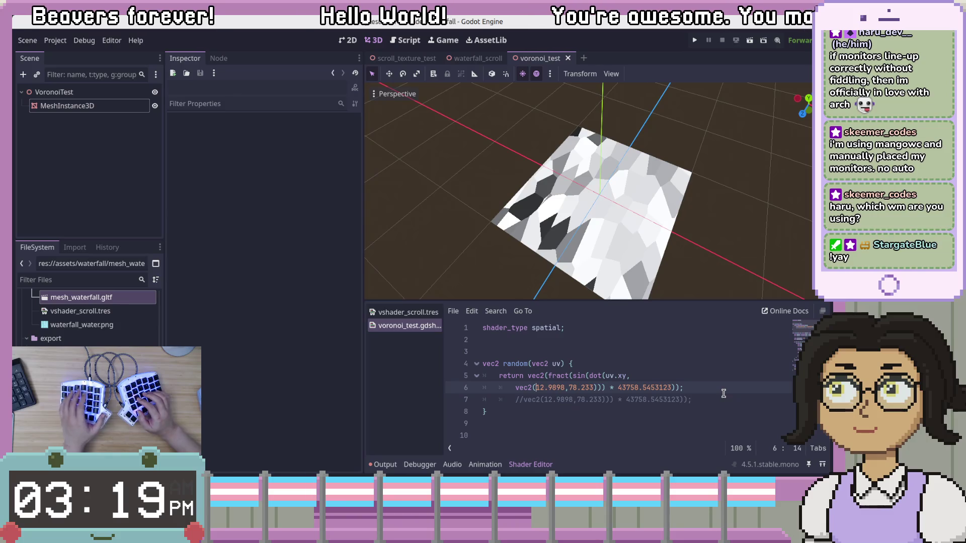
pyautogui.write('39')
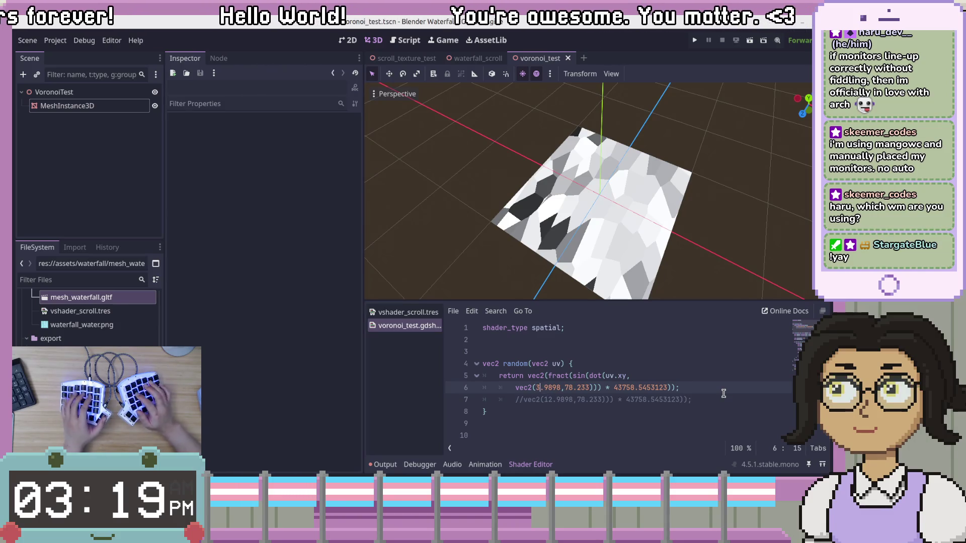
pyautogui.hotkey('ctrl', 's')
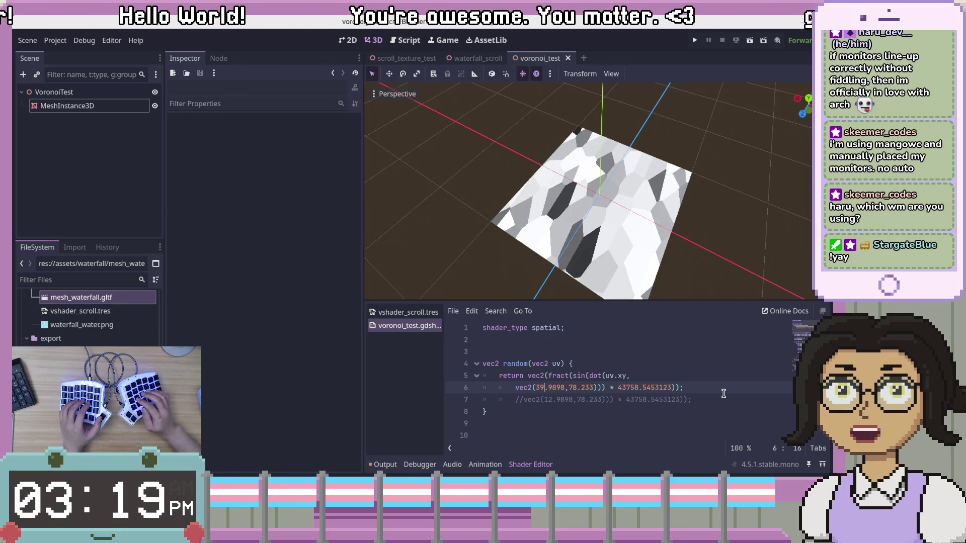
# Step: Review the edited seed line, the dot call, and the commented original line
pyautogui.click(702, 390)
pyautogui.click(598, 376)
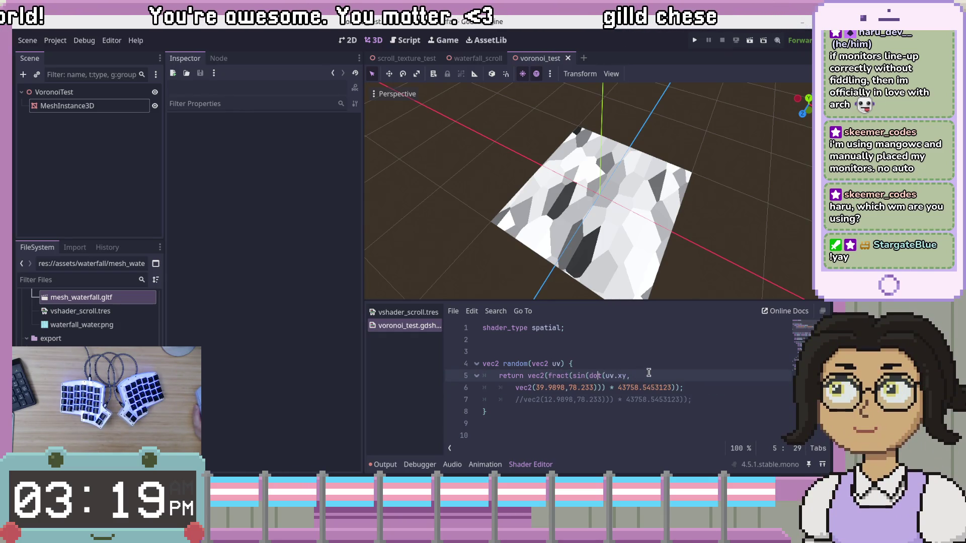
pyautogui.click(668, 400)
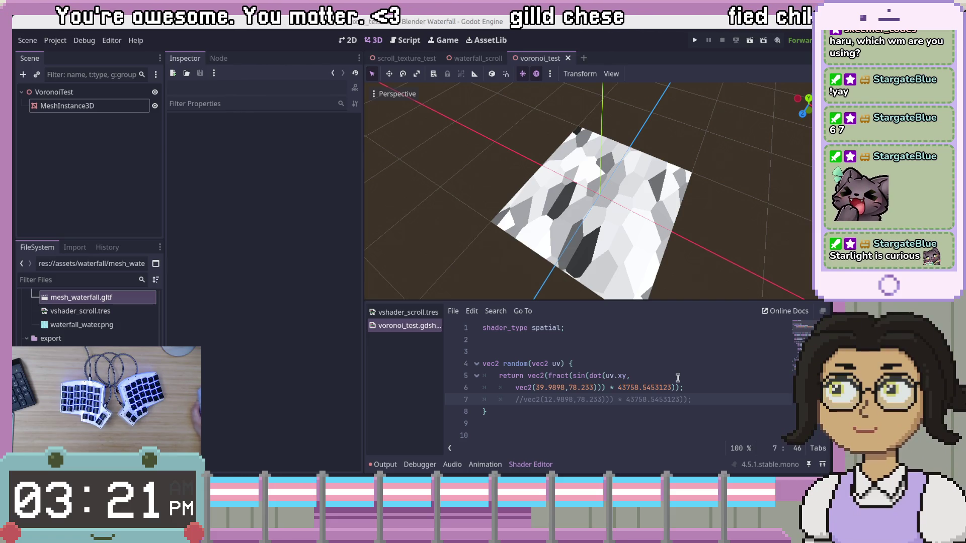
pyautogui.click(617, 267)
pyautogui.moveTo(708, 274)
pyautogui.mouseDown()
pyautogui.moveTo(643, 209)
pyautogui.moveTo(650, 217)
pyautogui.mouseUp()
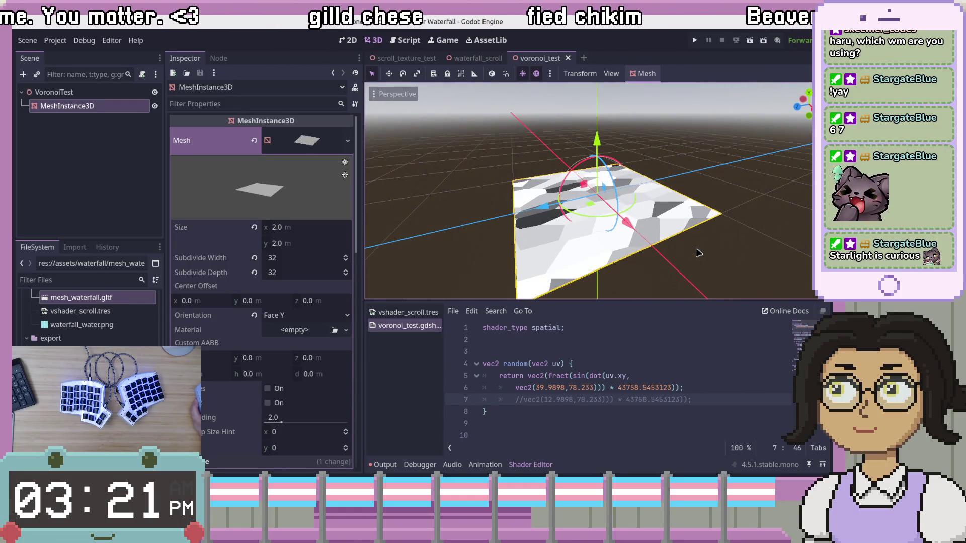
pyautogui.click(678, 262)
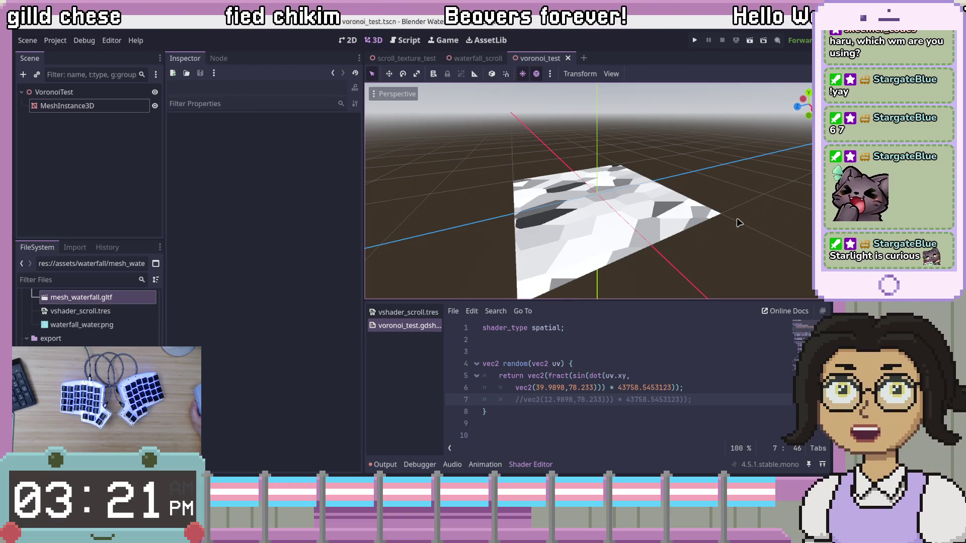
pyautogui.moveTo(733, 233)
pyautogui.mouseDown()
pyautogui.moveTo(723, 250)
pyautogui.moveTo(730, 255)
pyautogui.moveTo(729, 224)
pyautogui.moveTo(659, 252)
pyautogui.moveTo(666, 237)
pyautogui.moveTo(666, 279)
pyautogui.moveTo(756, 206)
pyautogui.mouseUp()
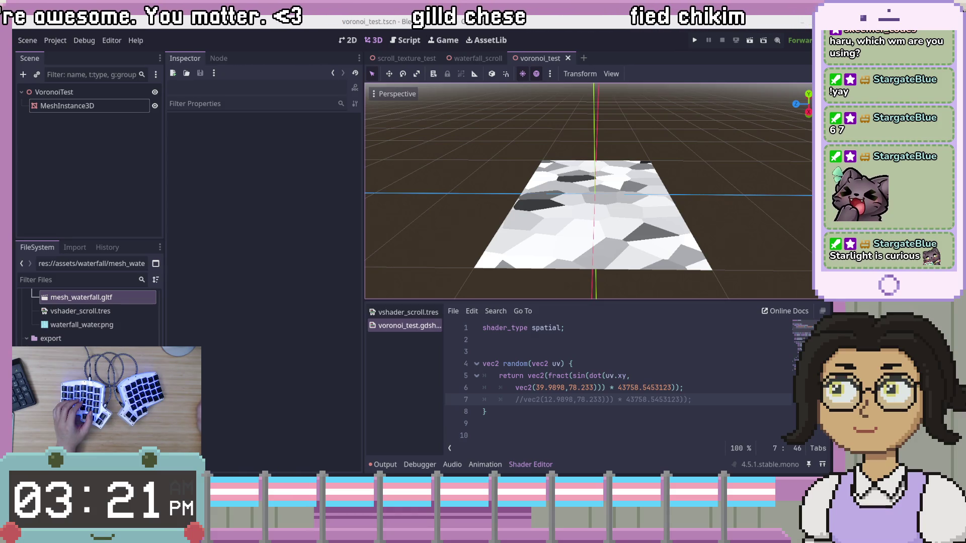
# Step: Switch to the Blender waterfall project and scroll around the Waterfall.001 node graph
pyautogui.hotkey('alt', 'Tab')
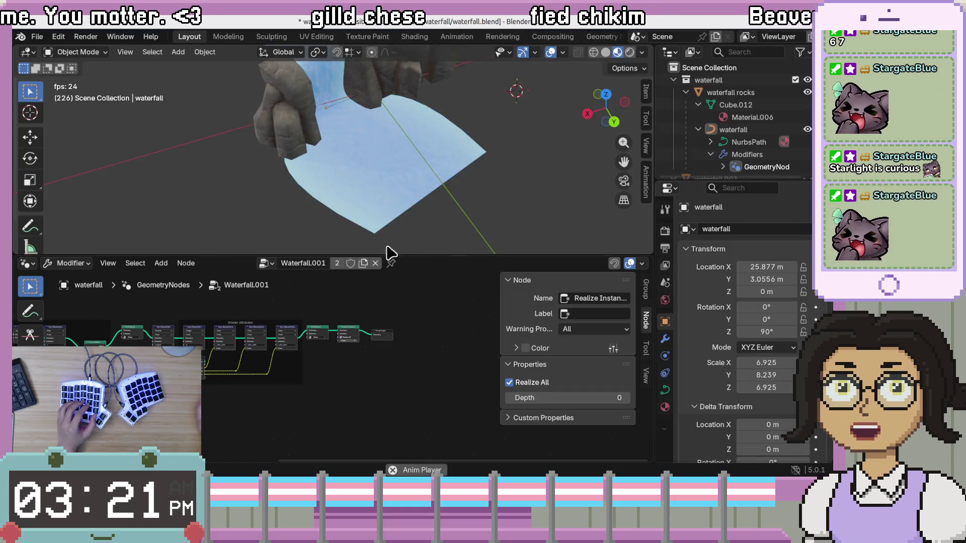
pyautogui.scroll(-2, 355, 195)
pyautogui.scroll(4, 367, 131)
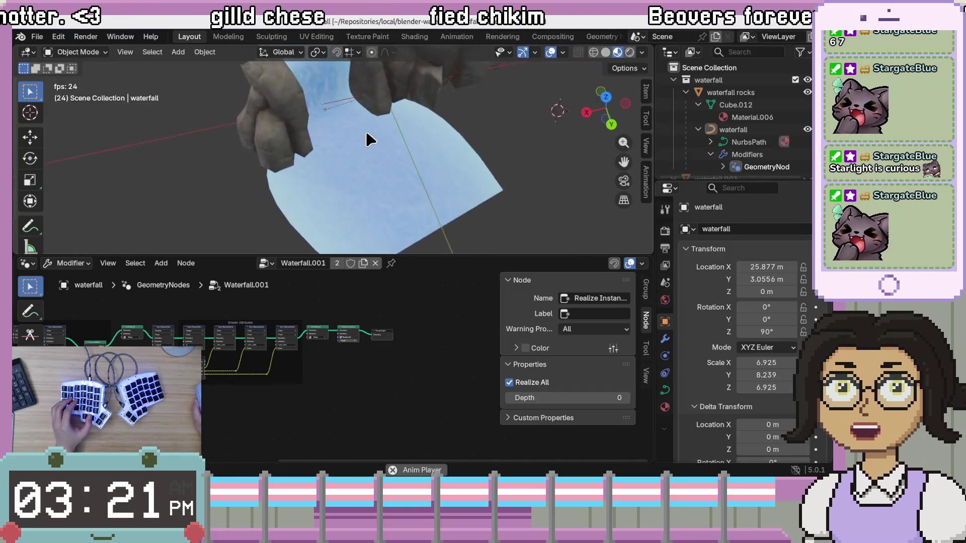
pyautogui.scroll(3, 361, 107)
pyautogui.scroll(-2, 364, 124)
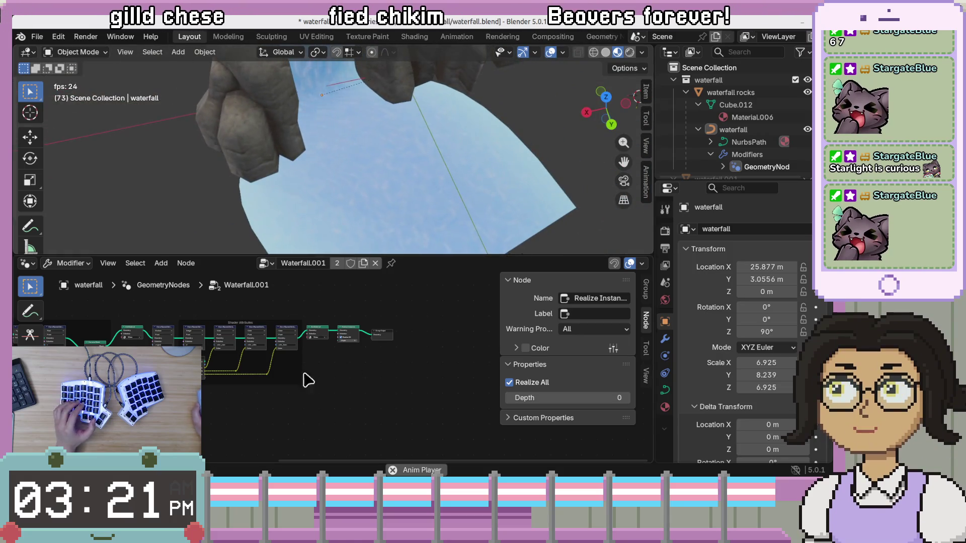
pyautogui.scroll(3, 328, 383)
pyautogui.scroll(5, 223, 335)
pyautogui.hscroll(3, 449, 376)
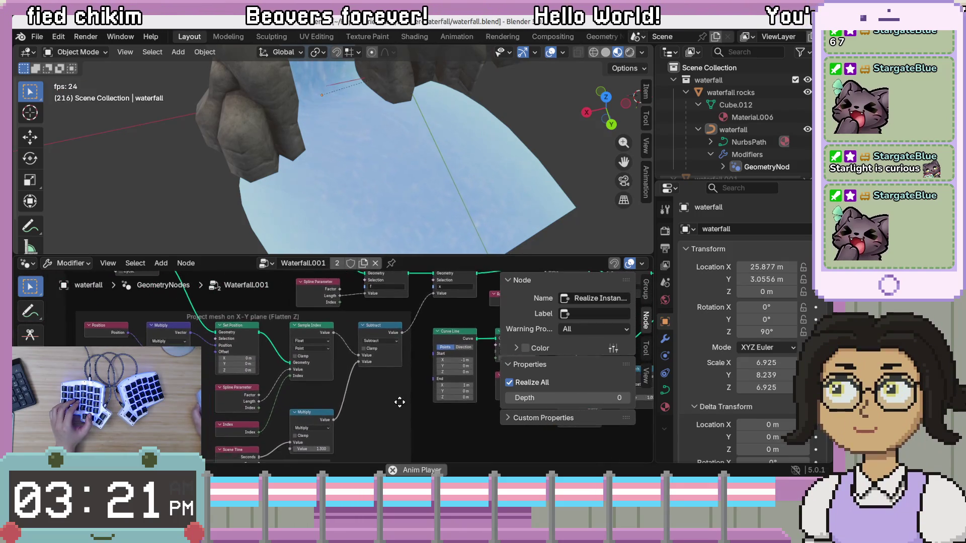
pyautogui.scroll(-2, 399, 402)
pyautogui.hscroll(-2, 401, 399)
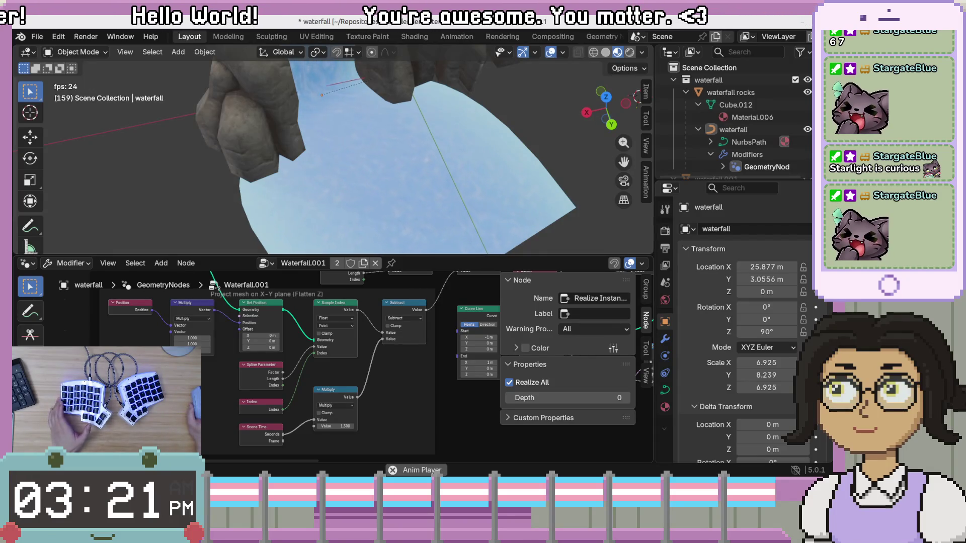
pyautogui.scroll(1, 143, 319)
# Step: Pan to the Group Input nodes and close the N sidebar to reveal hidden nodes
pyautogui.moveTo(130, 312)
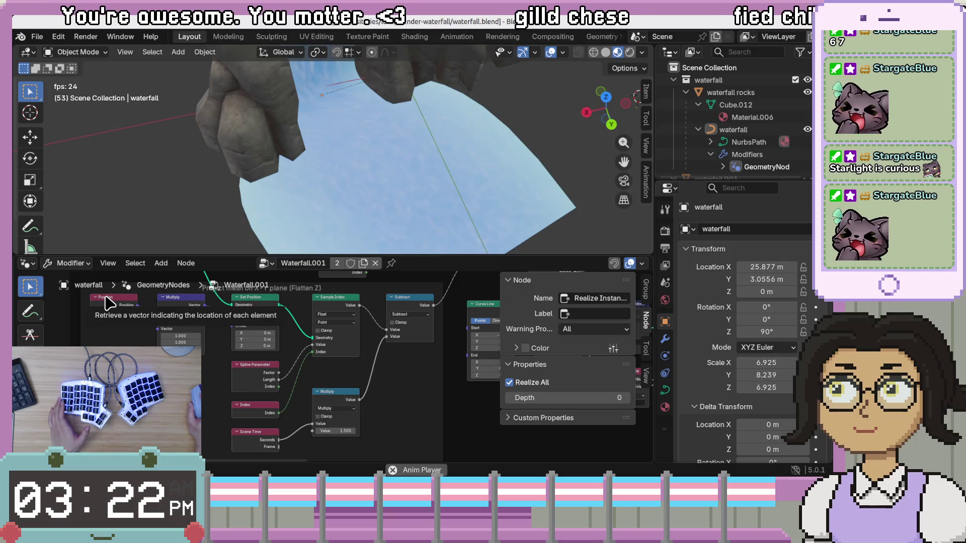
pyautogui.moveTo(169, 333)
pyautogui.mouseDown()
pyautogui.moveTo(207, 412)
pyautogui.moveTo(192, 392)
pyautogui.moveTo(208, 371)
pyautogui.moveTo(245, 423)
pyautogui.mouseUp()
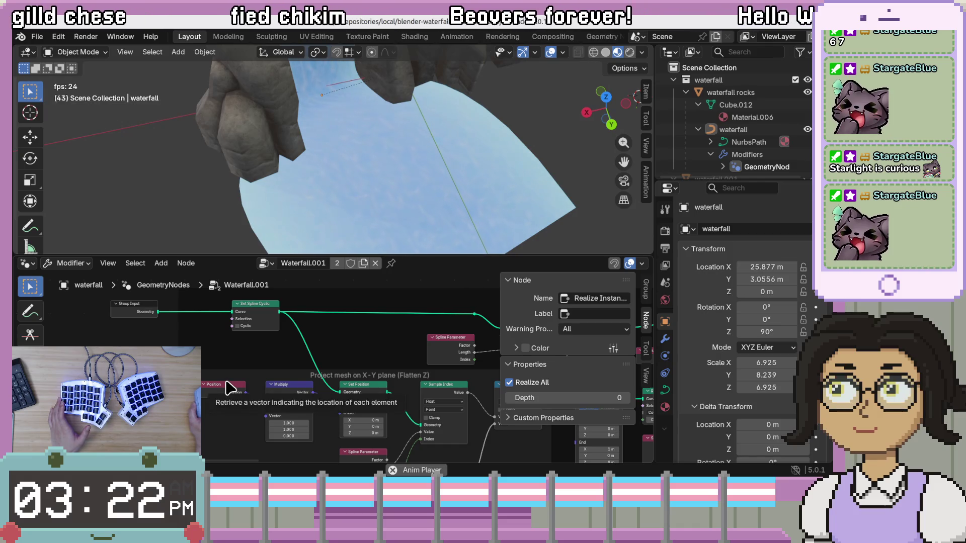
pyautogui.moveTo(253, 351)
pyautogui.mouseDown()
pyautogui.moveTo(240, 367)
pyautogui.moveTo(203, 355)
pyautogui.moveTo(212, 345)
pyautogui.mouseUp()
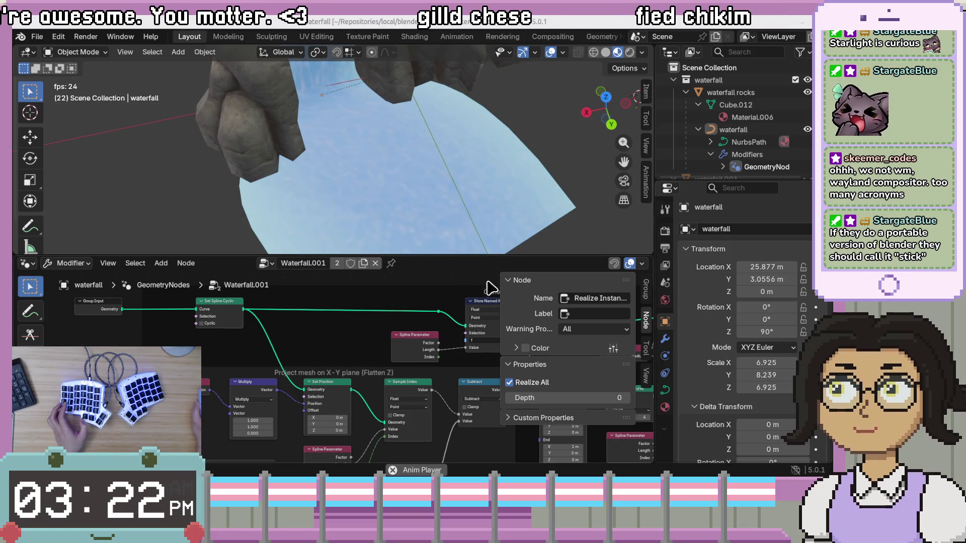
pyautogui.click(646, 319)
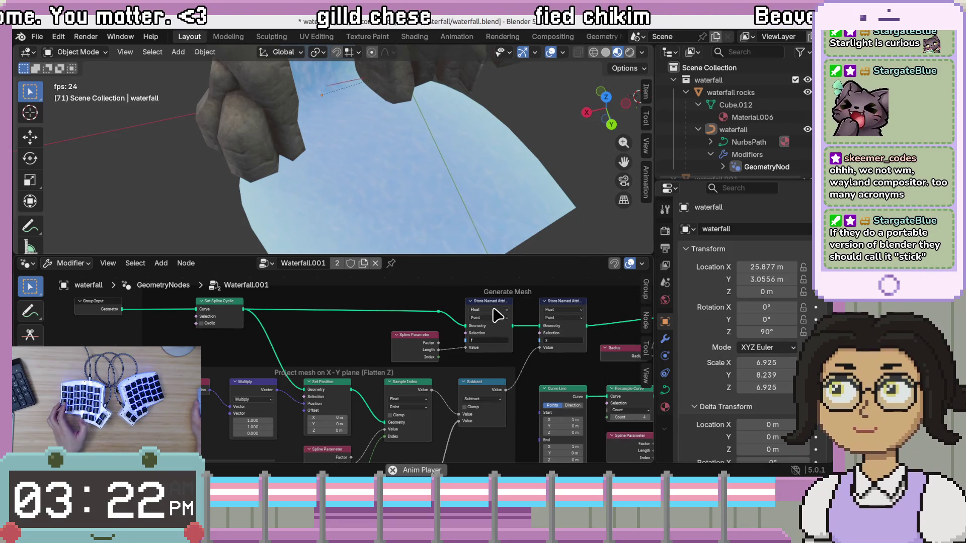
pyautogui.moveTo(337, 355)
pyautogui.mouseDown()
pyautogui.moveTo(342, 321)
pyautogui.moveTo(439, 371)
pyautogui.moveTo(380, 345)
pyautogui.mouseUp()
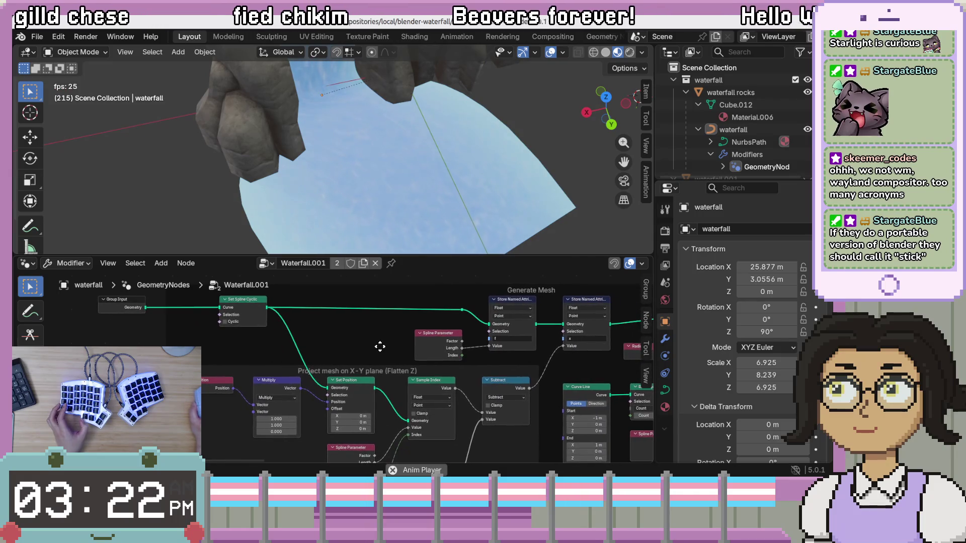
pyautogui.moveTo(455, 316); pyautogui.dragTo(466, 315)
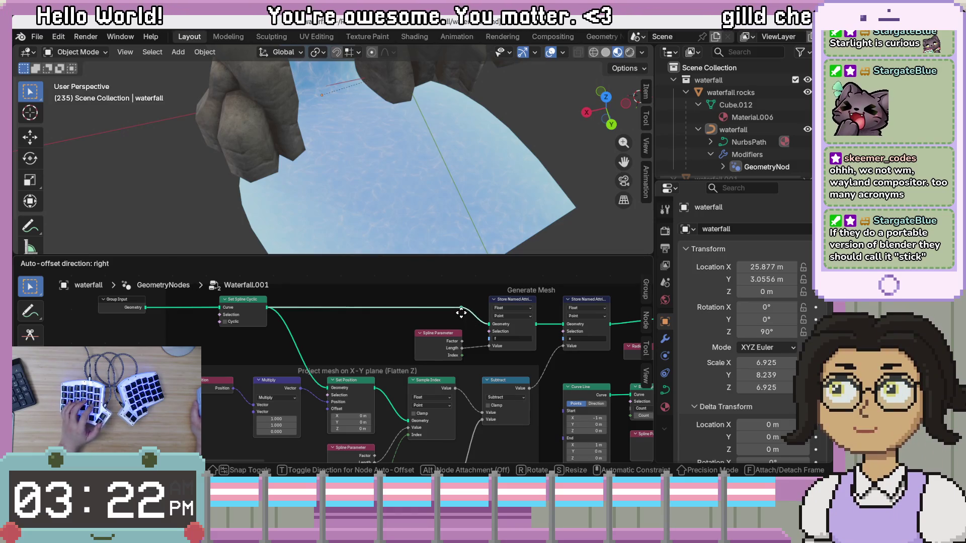
pyautogui.moveTo(487, 371)
pyautogui.mouseDown()
pyautogui.moveTo(502, 380)
pyautogui.moveTo(359, 372)
pyautogui.moveTo(443, 382)
pyautogui.moveTo(468, 367)
pyautogui.mouseUp()
pyautogui.click(468, 350)
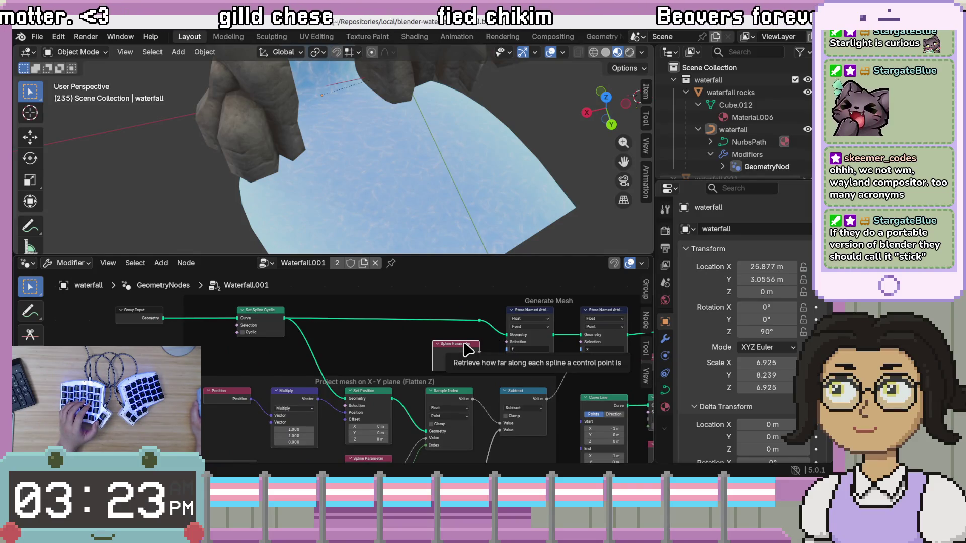
pyautogui.press('g')
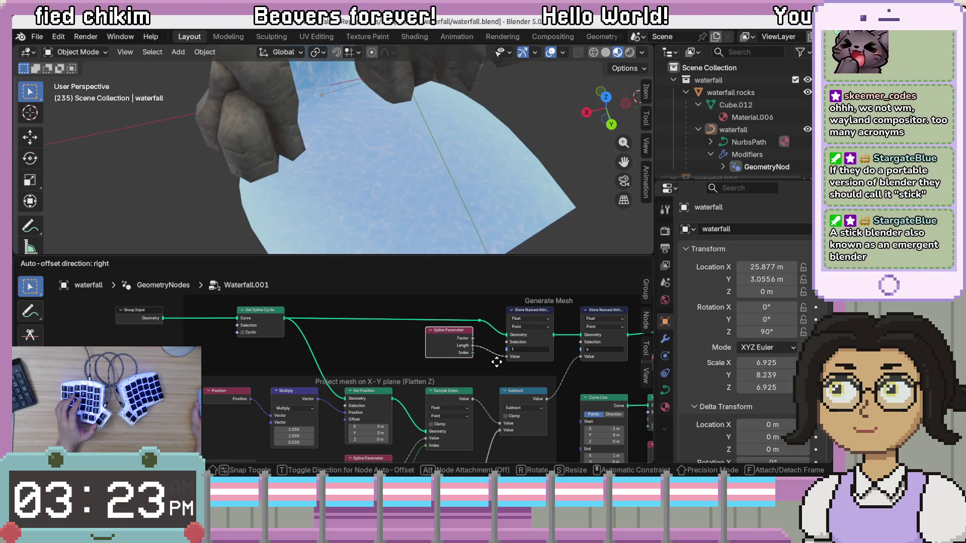
pyautogui.click(497, 362)
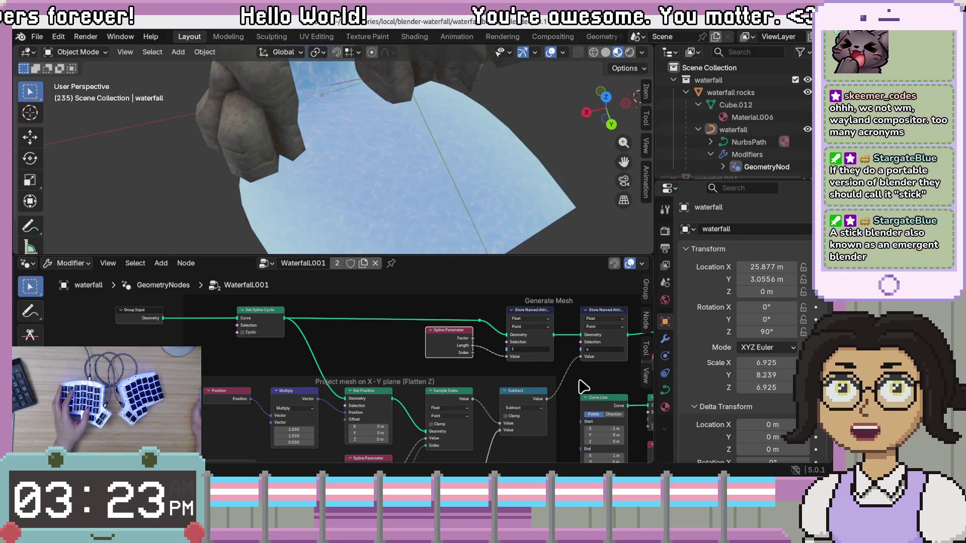
pyautogui.hscroll(3, 578, 388)
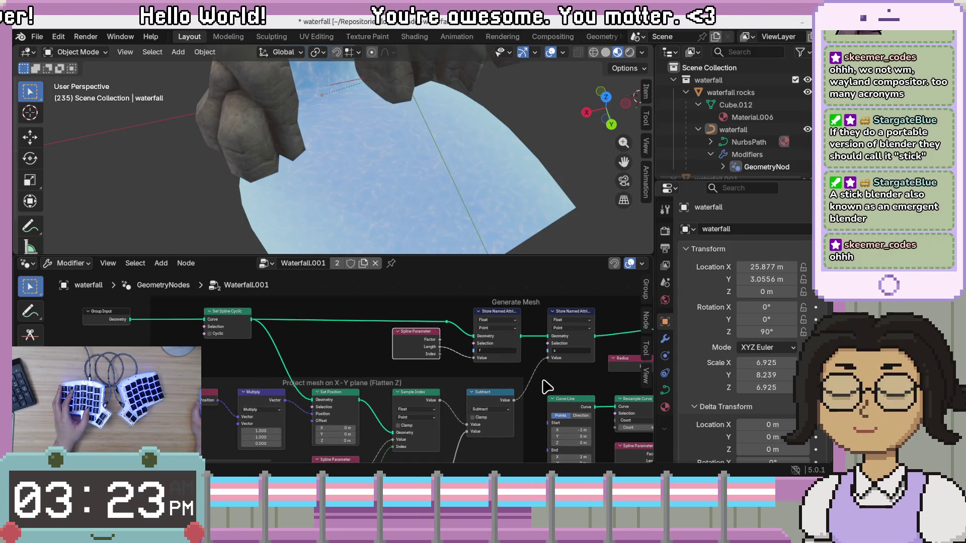
pyautogui.moveTo(548, 390)
pyautogui.mouseDown()
pyautogui.moveTo(611, 361)
pyautogui.moveTo(491, 371)
pyautogui.mouseUp()
pyautogui.moveTo(281, 383); pyautogui.dragTo(310, 367)
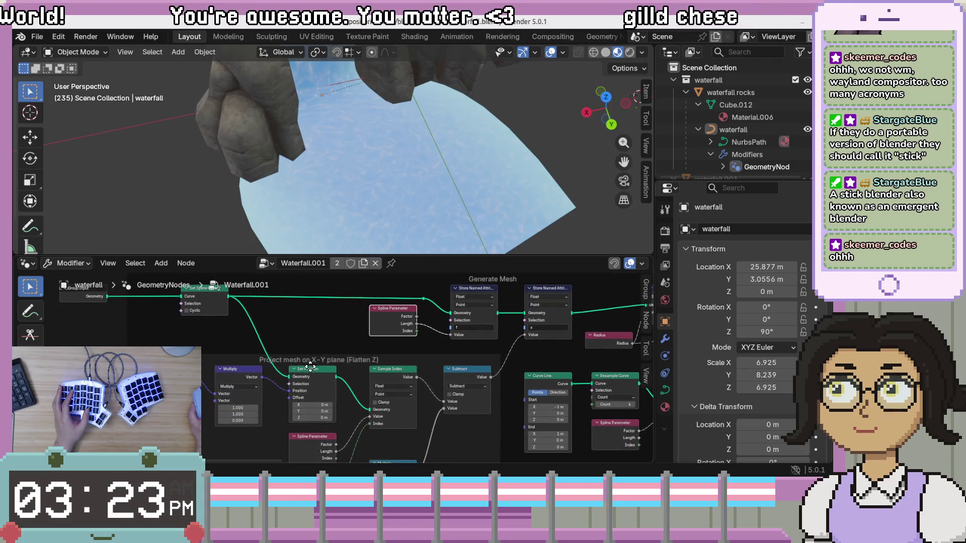
pyautogui.moveTo(478, 381); pyautogui.dragTo(473, 385)
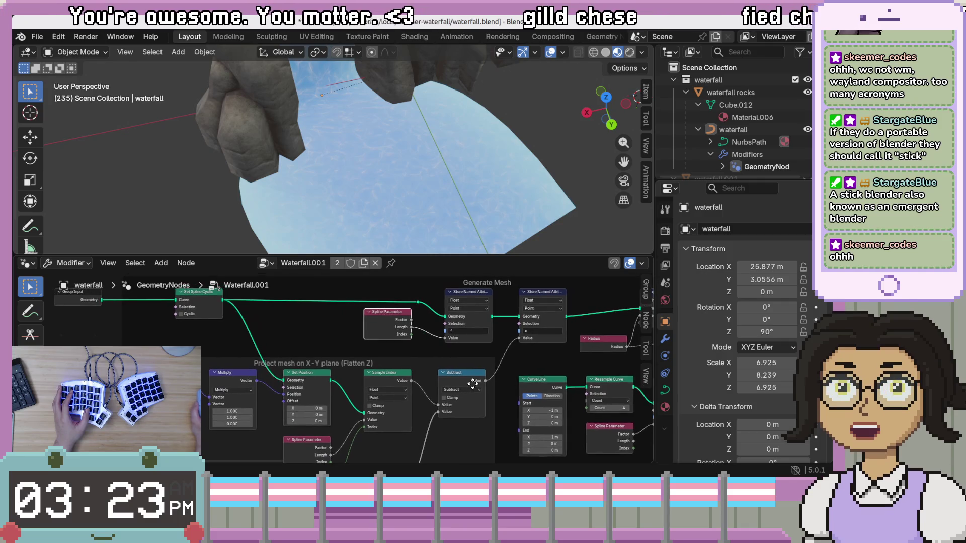
pyautogui.moveTo(426, 352); pyautogui.dragTo(443, 386)
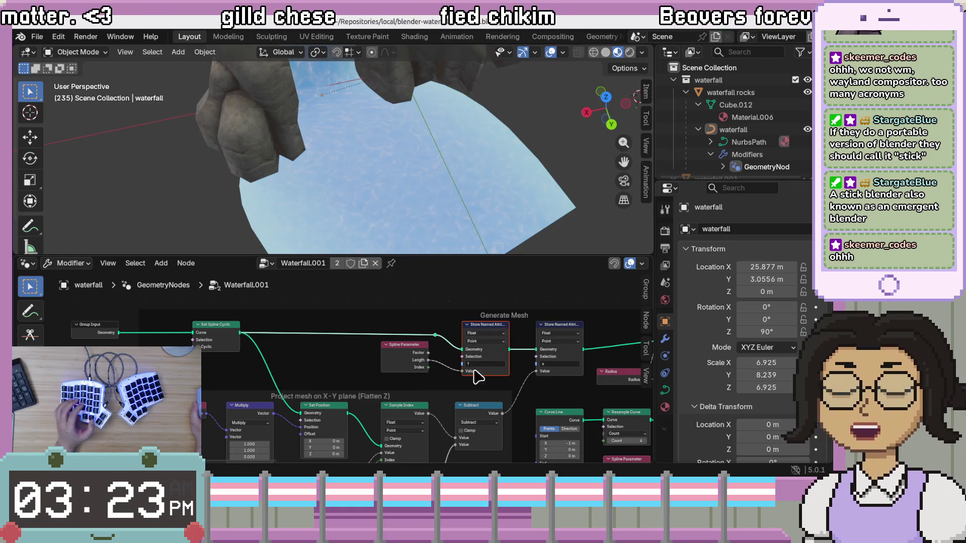
pyautogui.press('g')
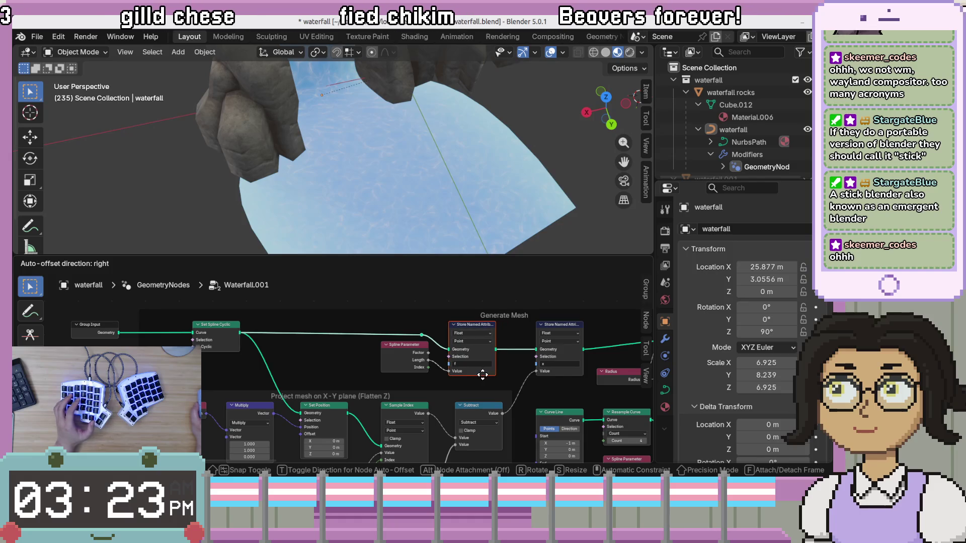
pyautogui.click(494, 382)
pyautogui.moveTo(513, 391)
pyautogui.mouseDown()
pyautogui.moveTo(498, 347)
pyautogui.moveTo(491, 354)
pyautogui.mouseUp()
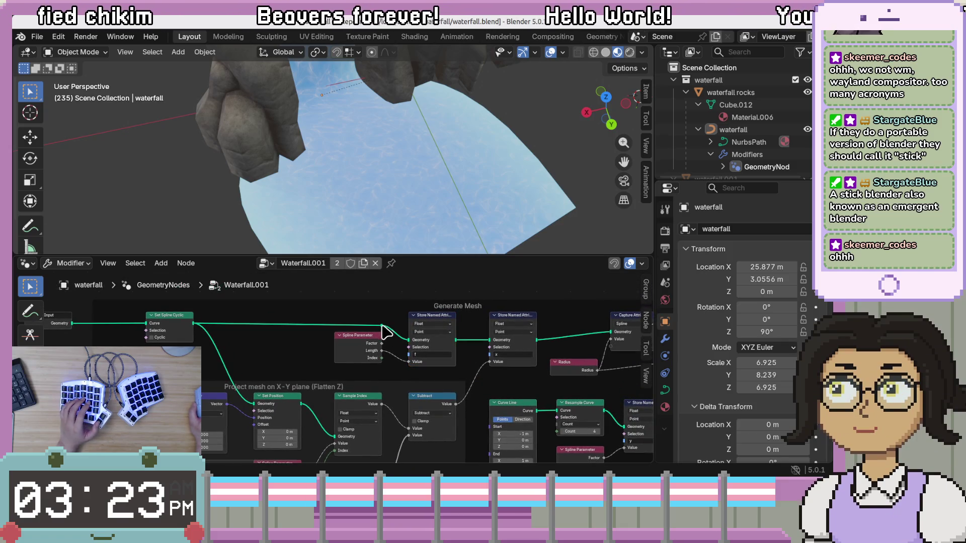
pyautogui.moveTo(482, 421); pyautogui.dragTo(556, 401)
pyautogui.scroll(1, 554, 398)
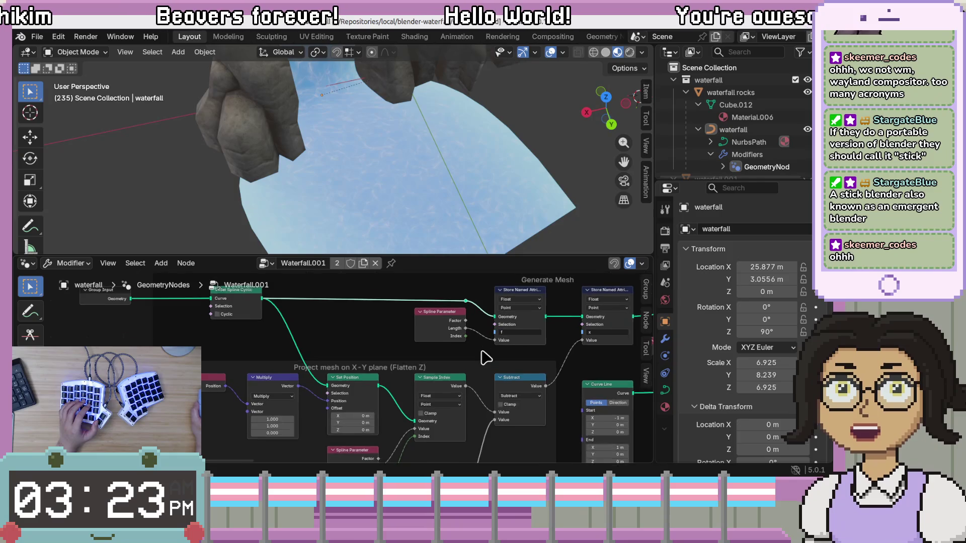
pyautogui.moveTo(529, 324)
pyautogui.mouseDown()
pyautogui.moveTo(517, 345)
pyautogui.moveTo(531, 385)
pyautogui.mouseUp()
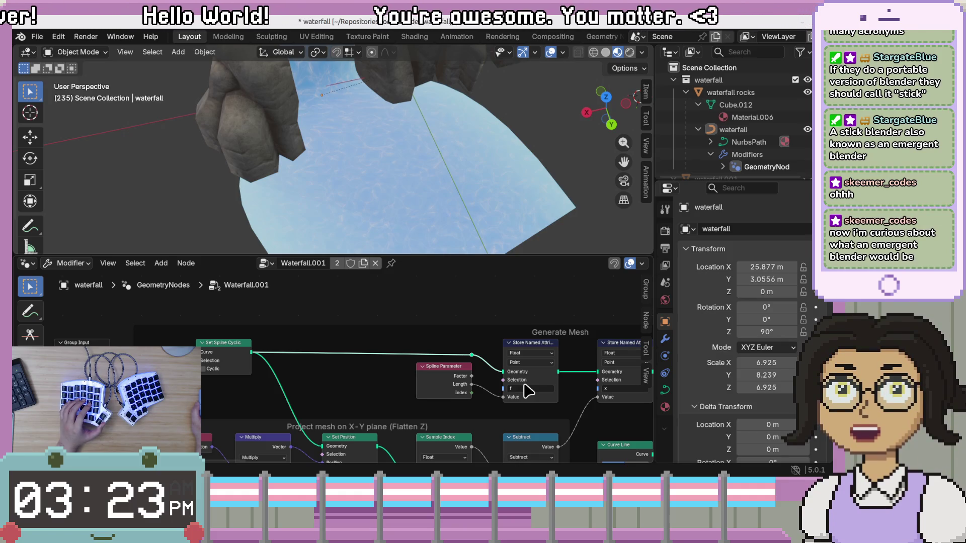
pyautogui.moveTo(523, 393); pyautogui.dragTo(494, 366)
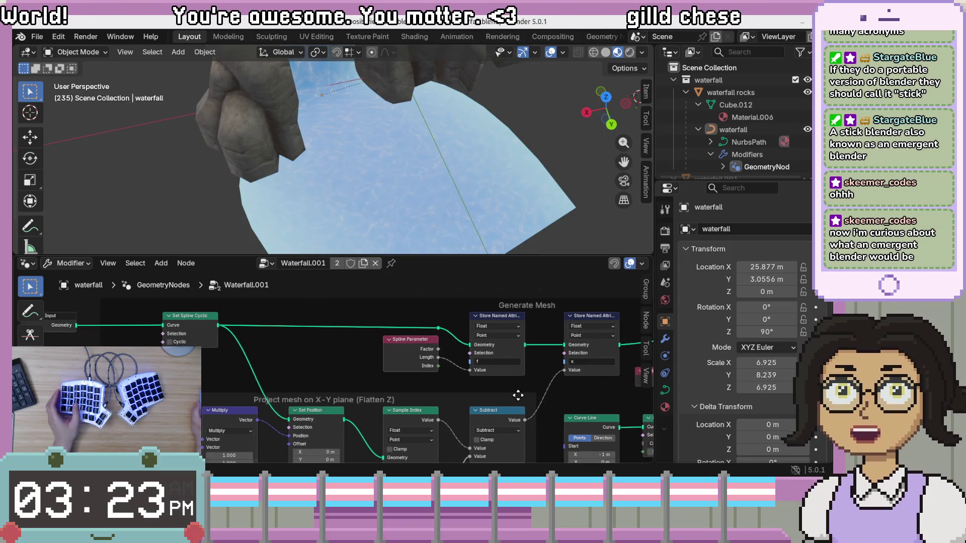
pyautogui.scroll(-2, 503, 393)
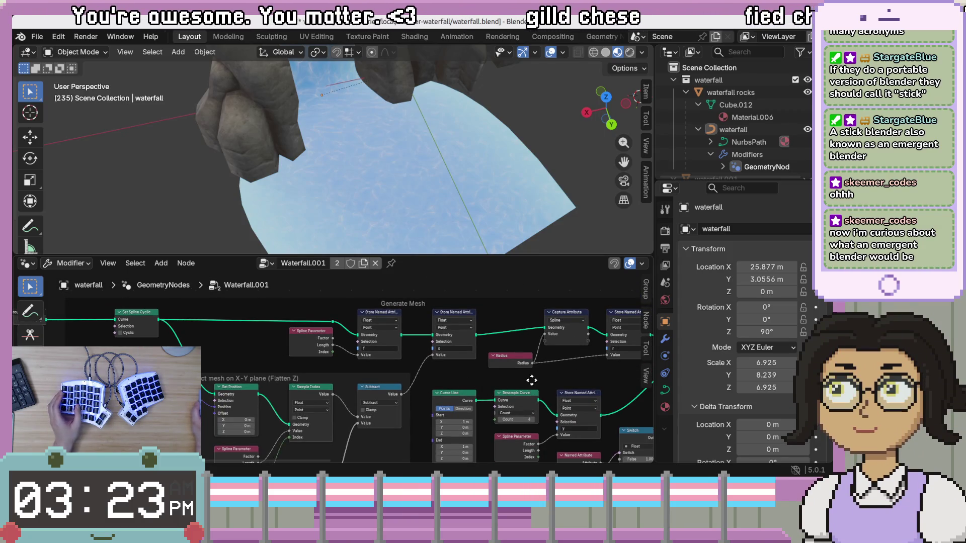
pyautogui.moveTo(532, 381); pyautogui.dragTo(536, 374)
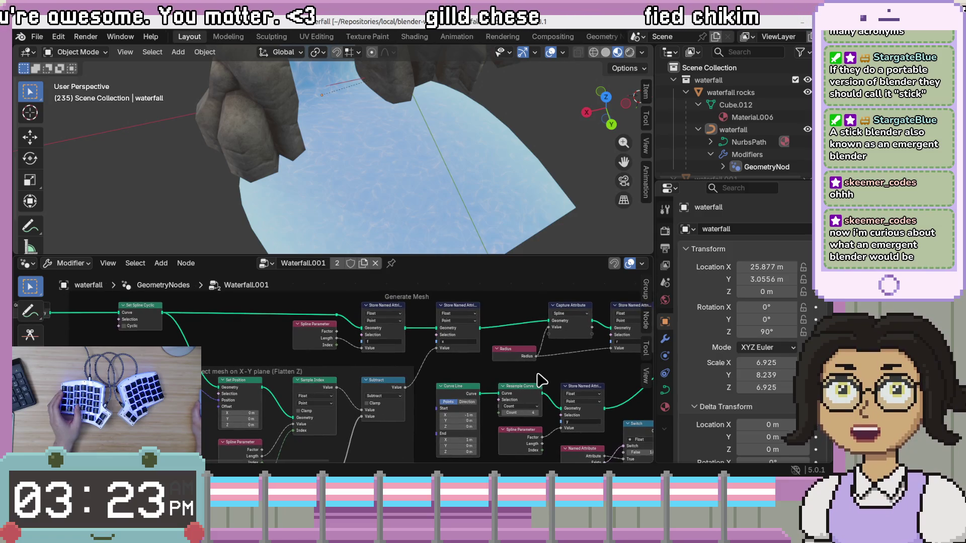
pyautogui.moveTo(546, 368); pyautogui.dragTo(540, 381)
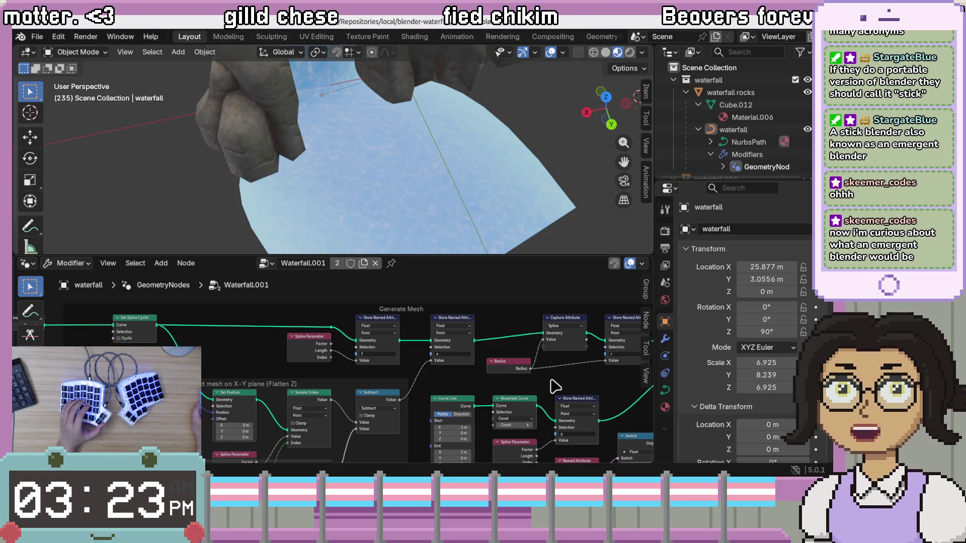
pyautogui.hscroll(8, 555, 384)
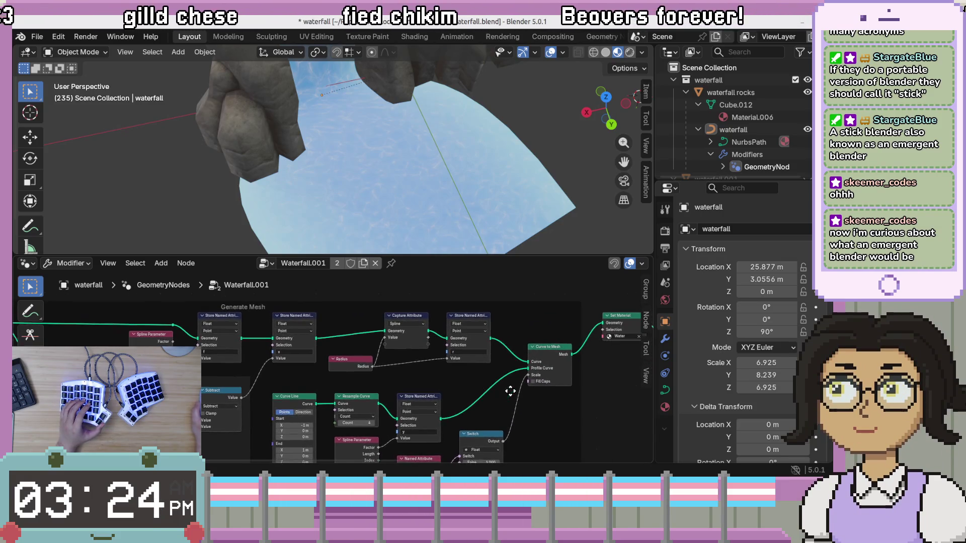
pyautogui.moveTo(463, 412); pyautogui.dragTo(509, 376)
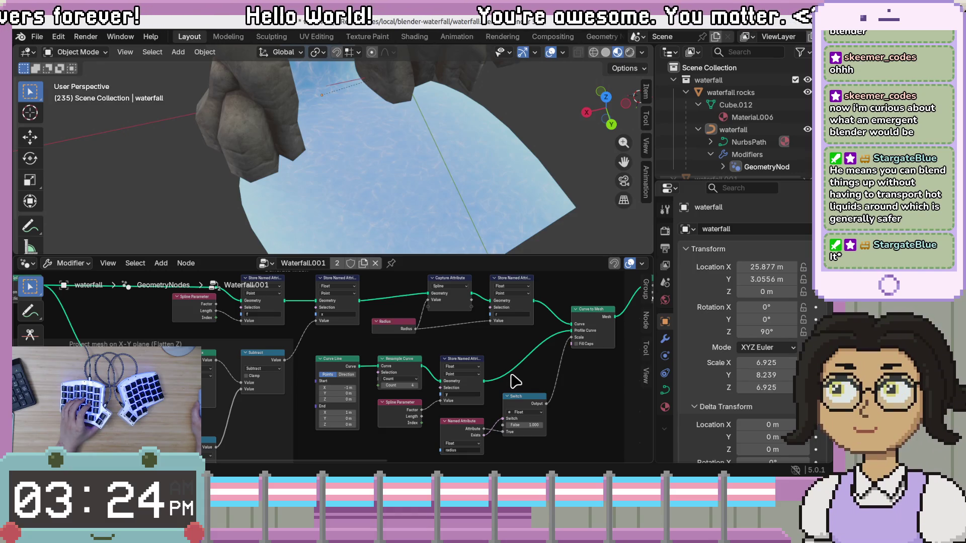
pyautogui.hscroll(-5, 460, 404)
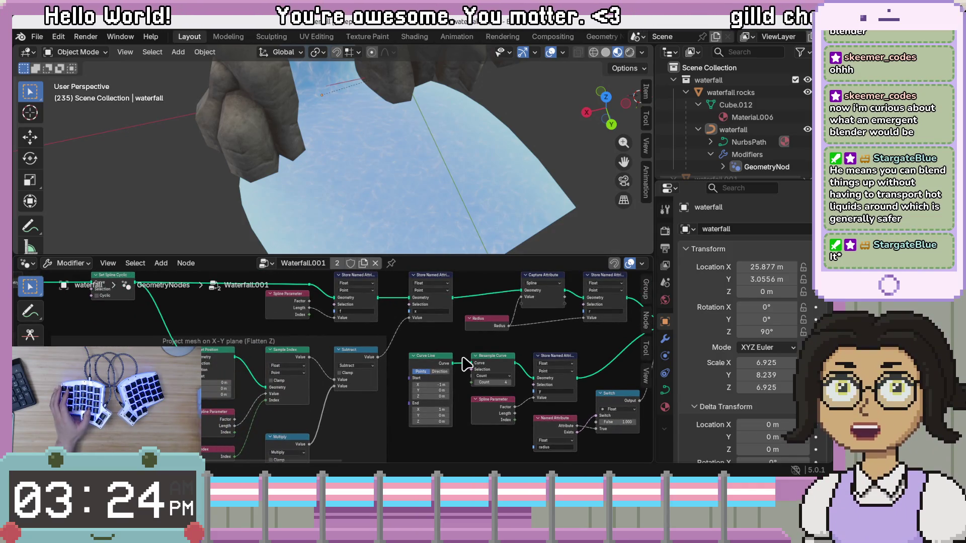
pyautogui.scroll(-1, 520, 384)
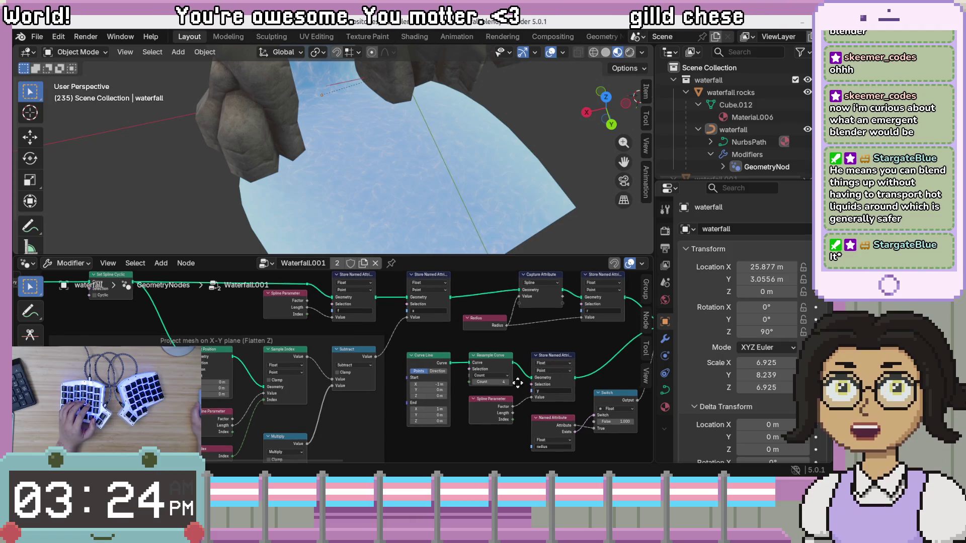
pyautogui.hscroll(1, 508, 373)
pyautogui.hscroll(4, 508, 373)
pyautogui.scroll(-1, 508, 372)
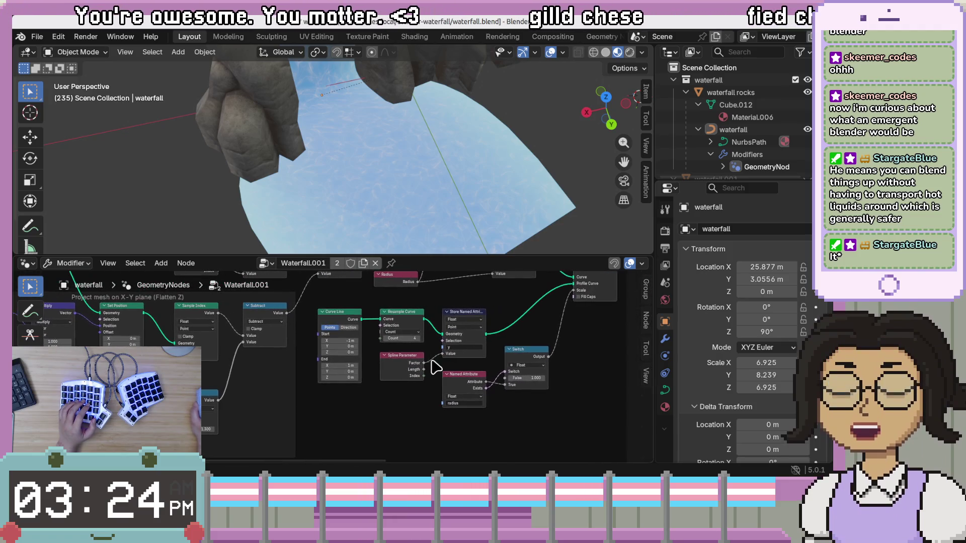
pyautogui.hscroll(3, 508, 367)
pyautogui.scroll(3, 519, 383)
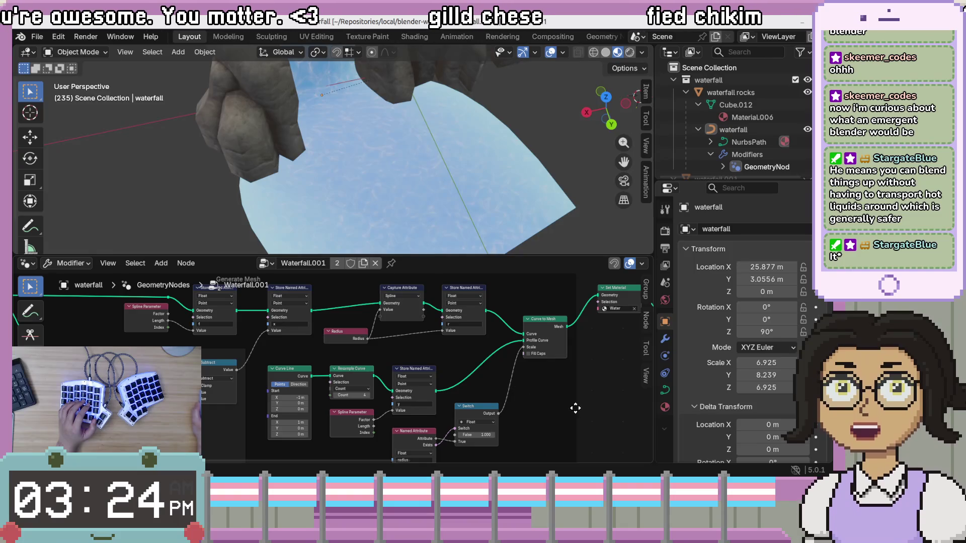
pyautogui.scroll(2, 576, 412)
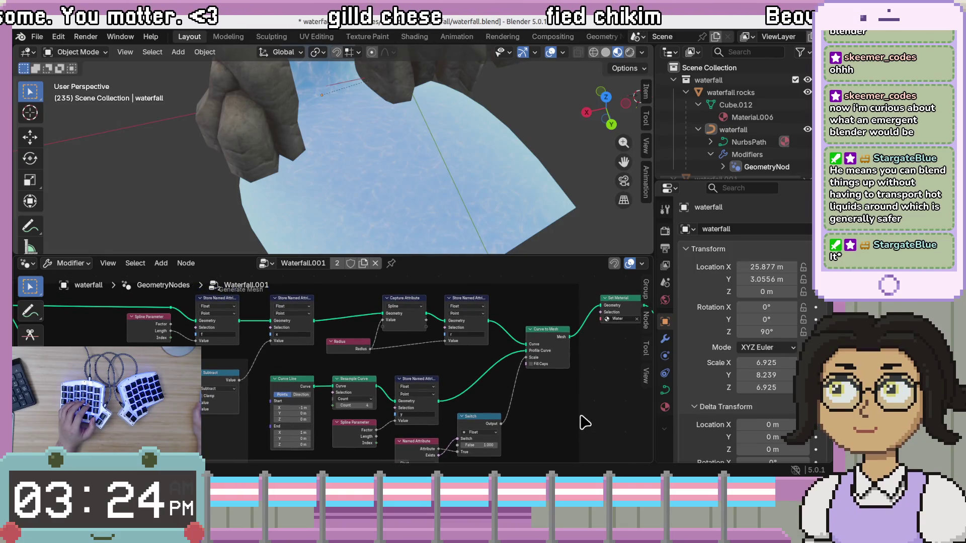
pyautogui.hscroll(-5, 506, 426)
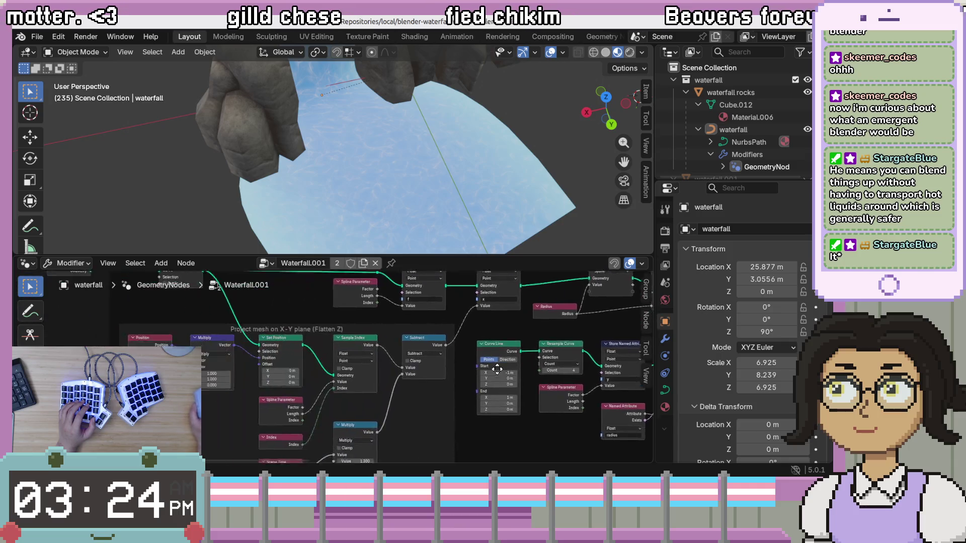
pyautogui.scroll(-1, 410, 346)
pyautogui.scroll(2, 366, 389)
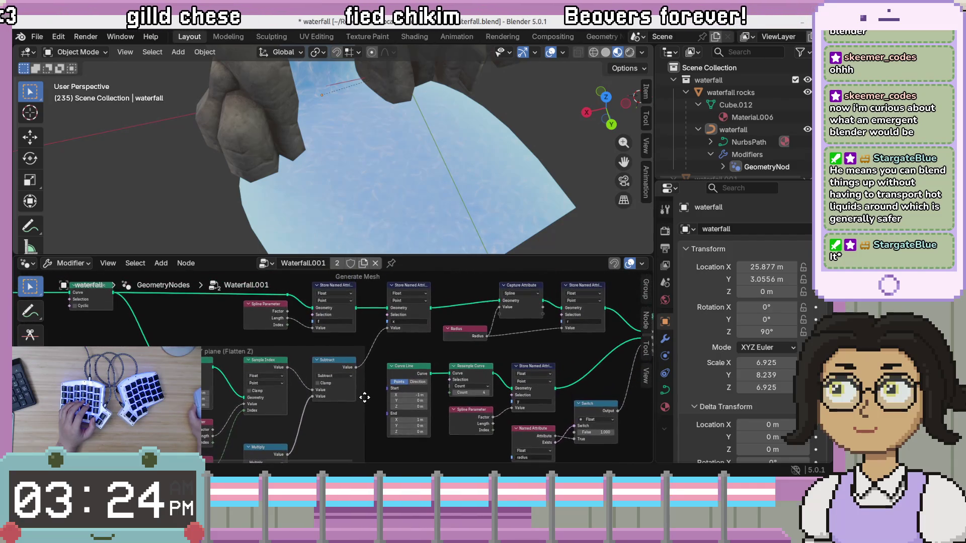
pyautogui.scroll(-3, 365, 398)
pyautogui.hscroll(-2, 365, 398)
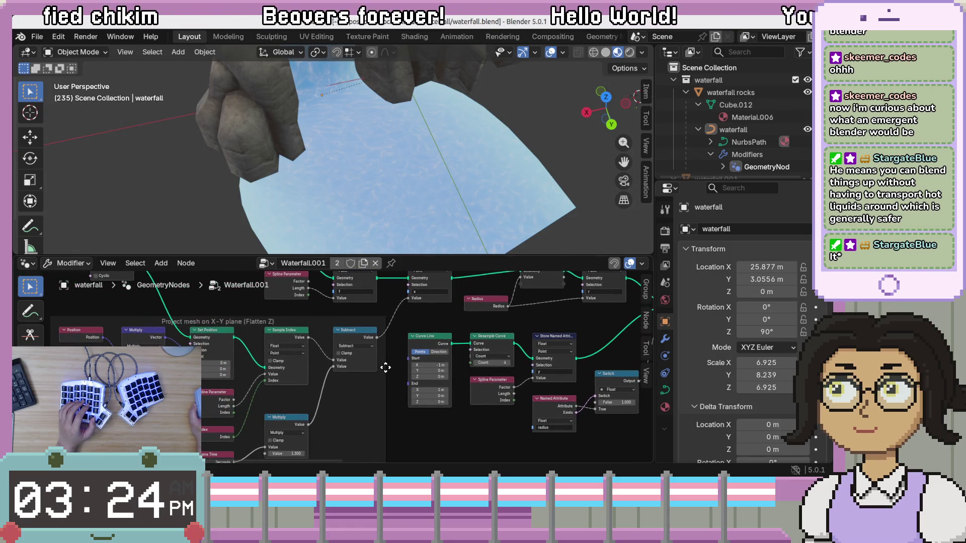
pyautogui.scroll(3, 514, 357)
pyautogui.hscroll(4, 513, 355)
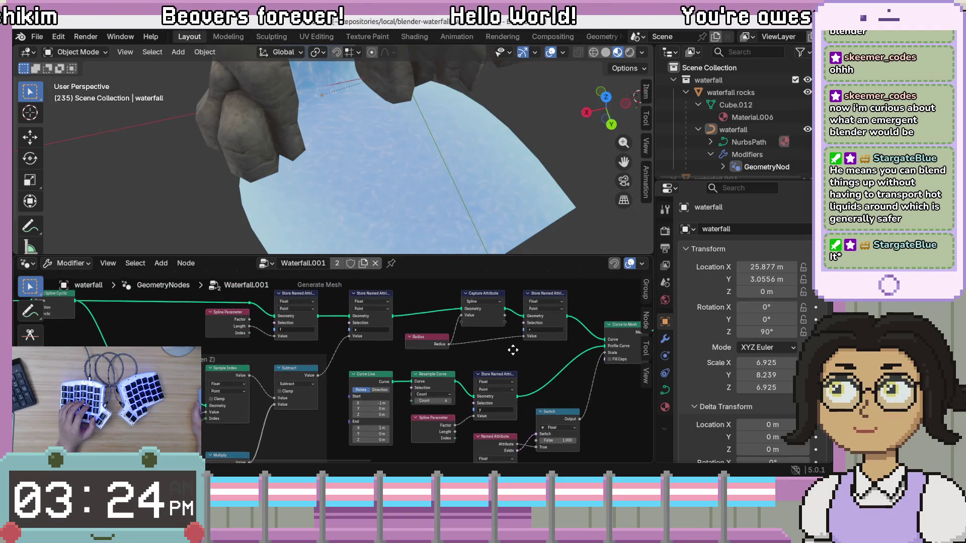
pyautogui.hscroll(8, 513, 349)
pyautogui.scroll(3, 386, 397)
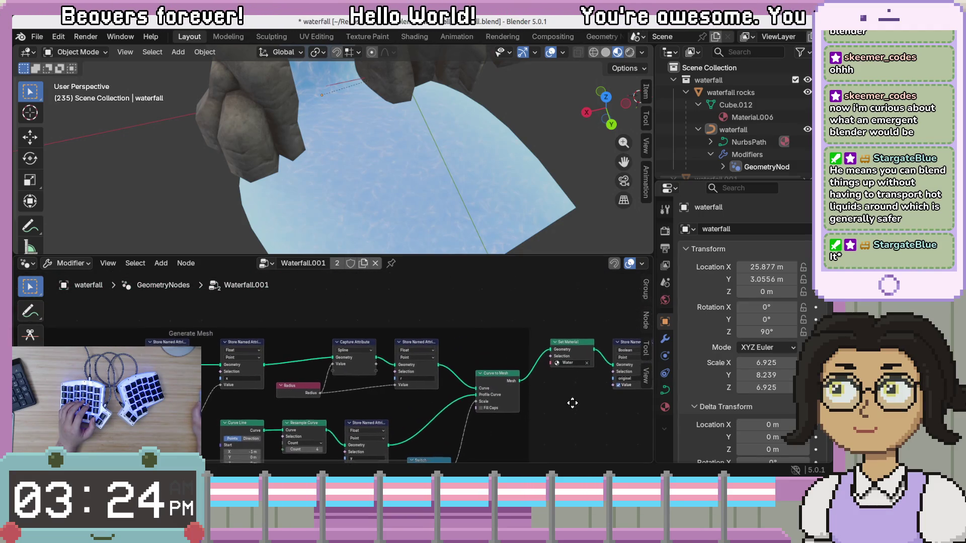
pyautogui.hscroll(2, 578, 401)
pyautogui.hscroll(6, 550, 410)
pyautogui.scroll(-4, 462, 401)
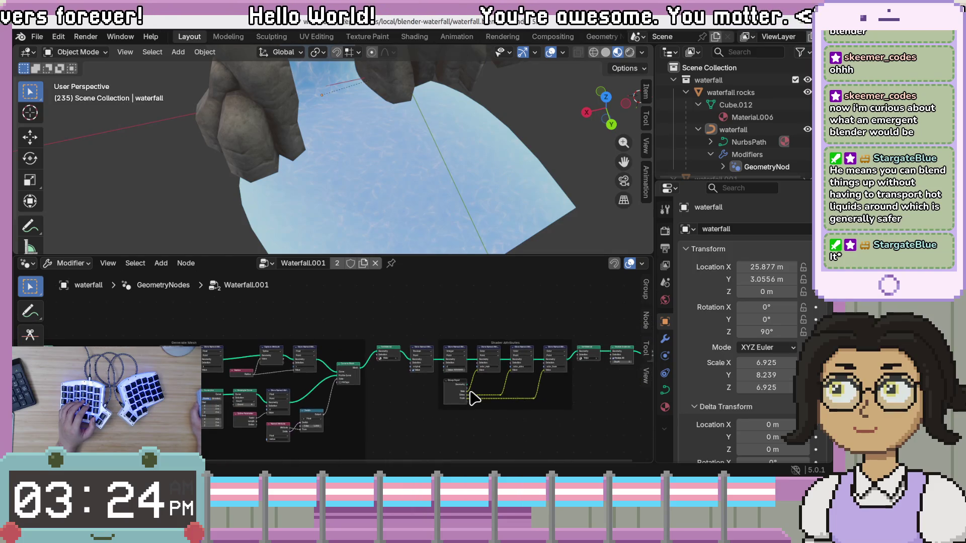
pyautogui.scroll(-3, 532, 423)
pyautogui.hscroll(3, 545, 367)
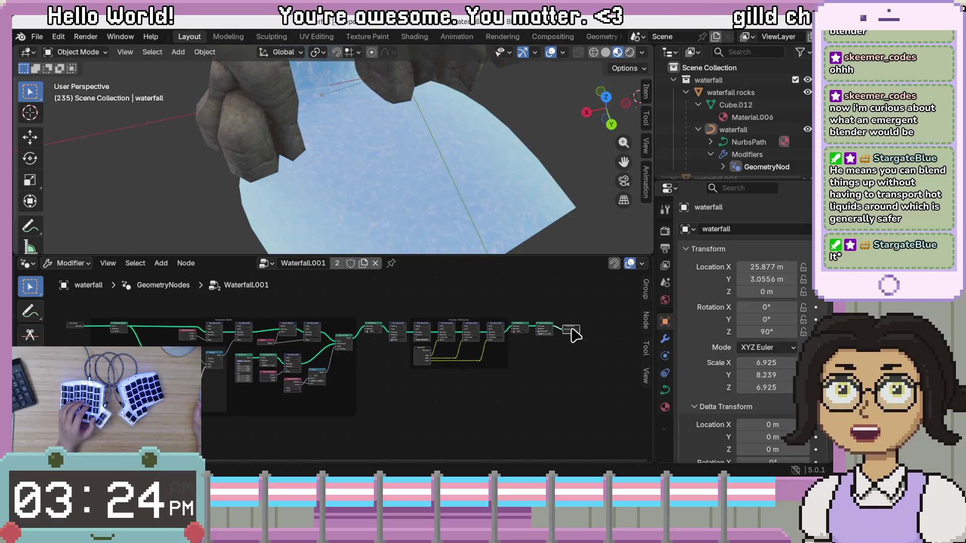
# Step: Drag the Group Output node out to the left side of the node tree
pyautogui.moveTo(572, 333)
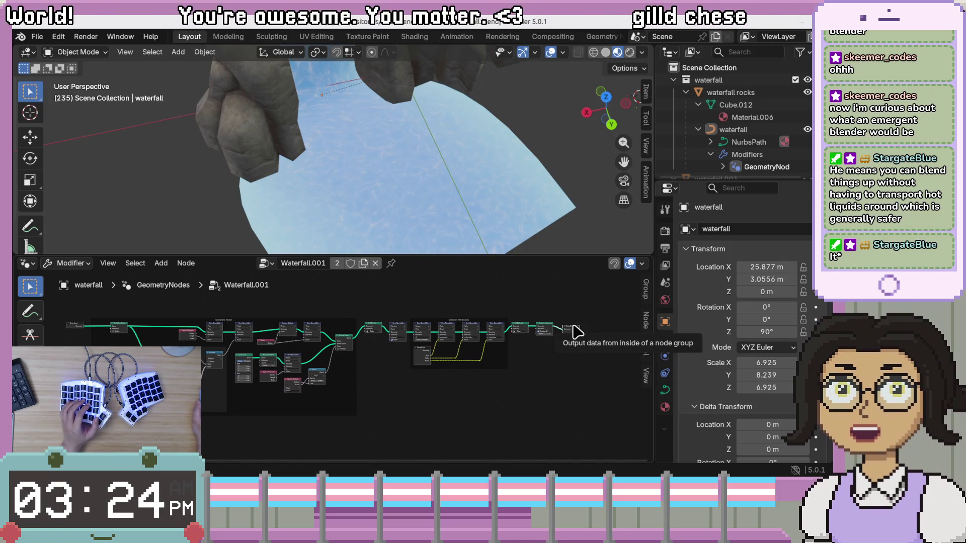
pyautogui.rightClick(432, 304)
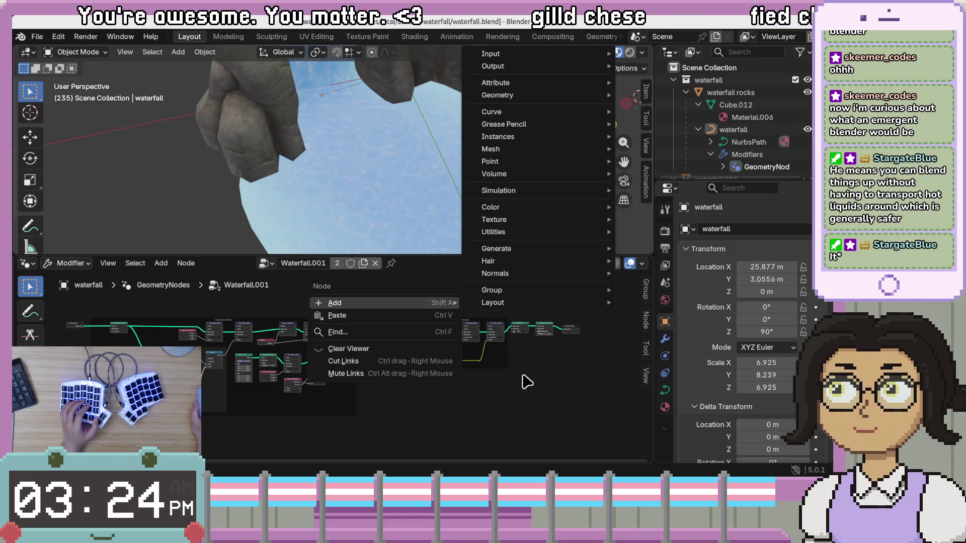
pyautogui.moveTo(576, 332); pyautogui.dragTo(252, 308)
pyautogui.scroll(3, 430, 404)
pyautogui.scroll(5, 431, 404)
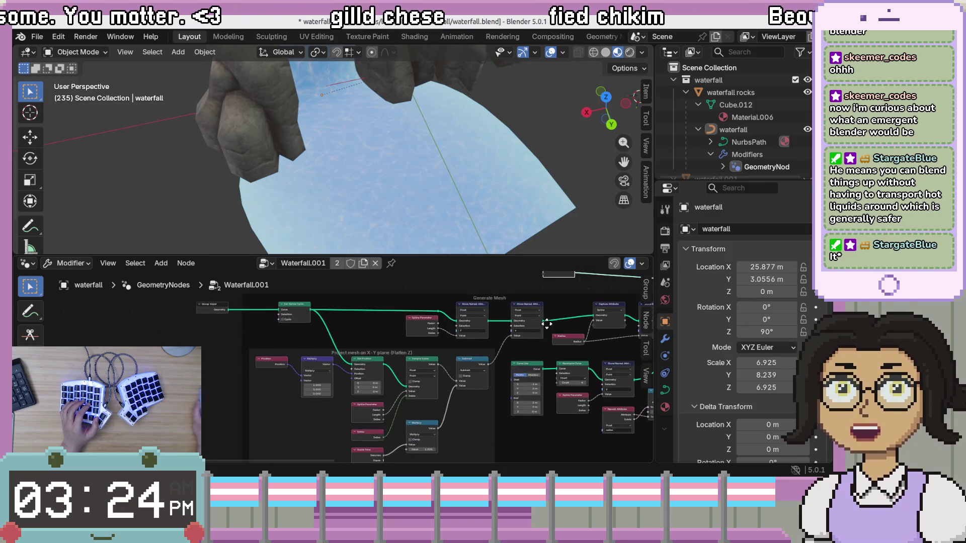
pyautogui.scroll(1, 404, 356)
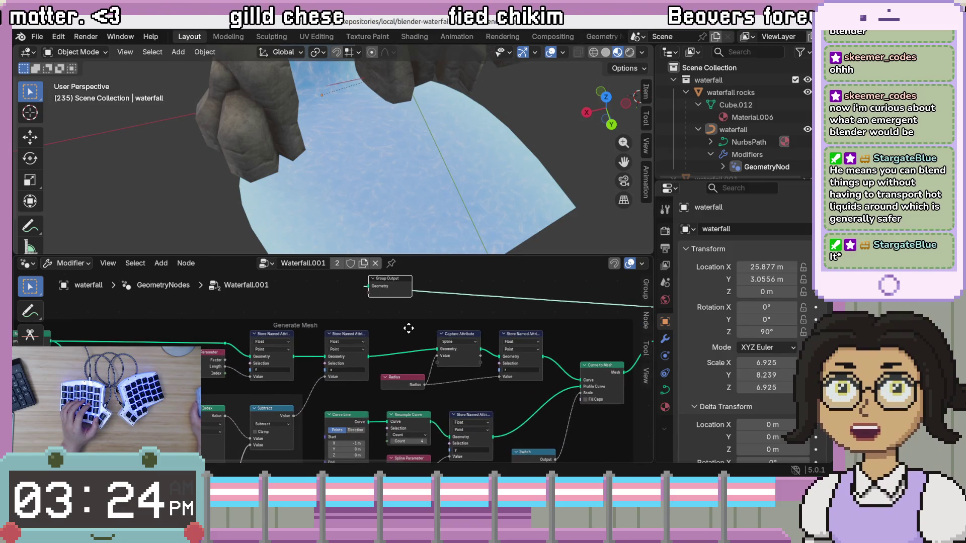
pyautogui.scroll(1, 410, 360)
# Step: Place Group Output above the Generate Mesh frame, leaving only the rocks in the 3D view
pyautogui.moveTo(345, 371); pyautogui.dragTo(315, 330)
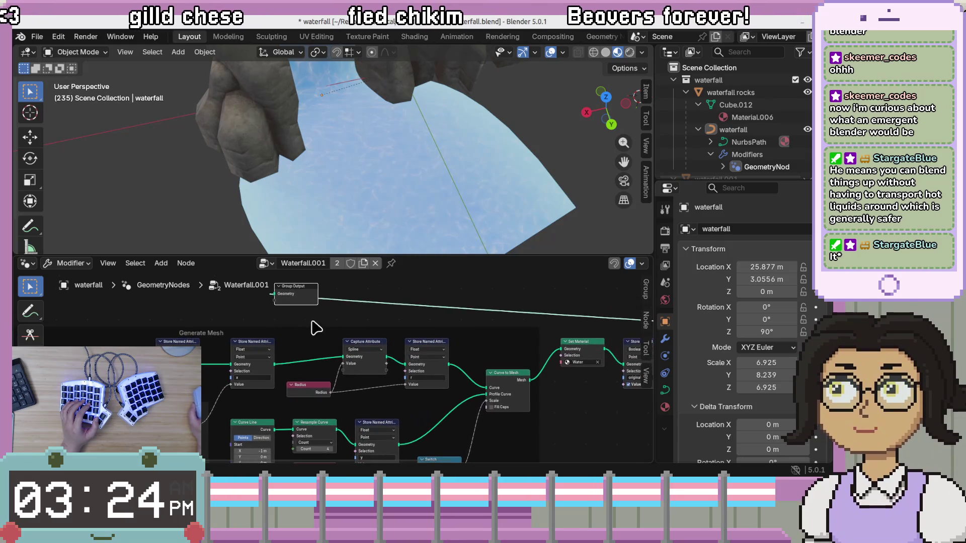
pyautogui.moveTo(312, 293); pyautogui.dragTo(356, 306)
pyautogui.moveTo(293, 383); pyautogui.dragTo(357, 376)
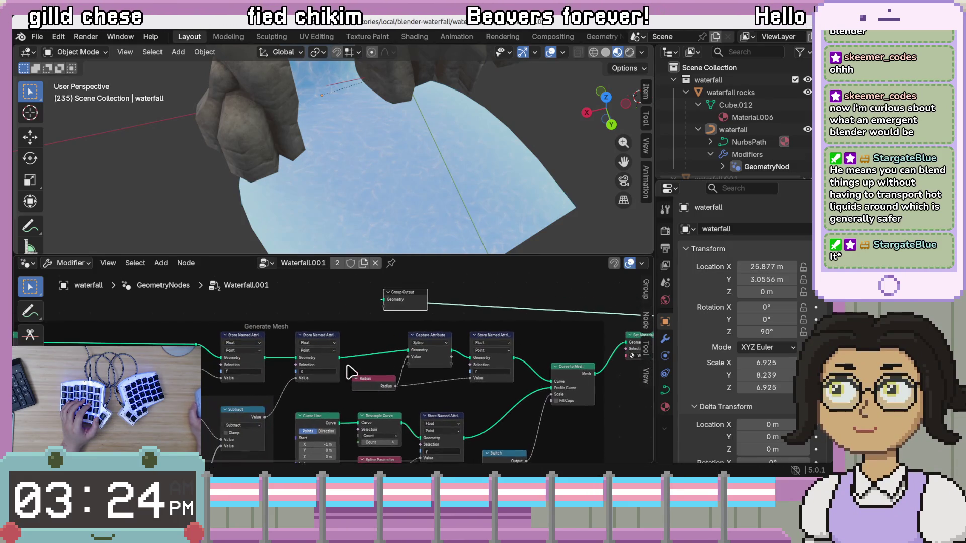
pyautogui.moveTo(386, 302); pyautogui.dragTo(388, 309)
pyautogui.moveTo(476, 141)
pyautogui.mouseDown()
pyautogui.moveTo(393, 216)
pyautogui.moveTo(501, 141)
pyautogui.moveTo(478, 151)
pyautogui.moveTo(459, 129)
pyautogui.moveTo(310, 250)
pyautogui.mouseUp()
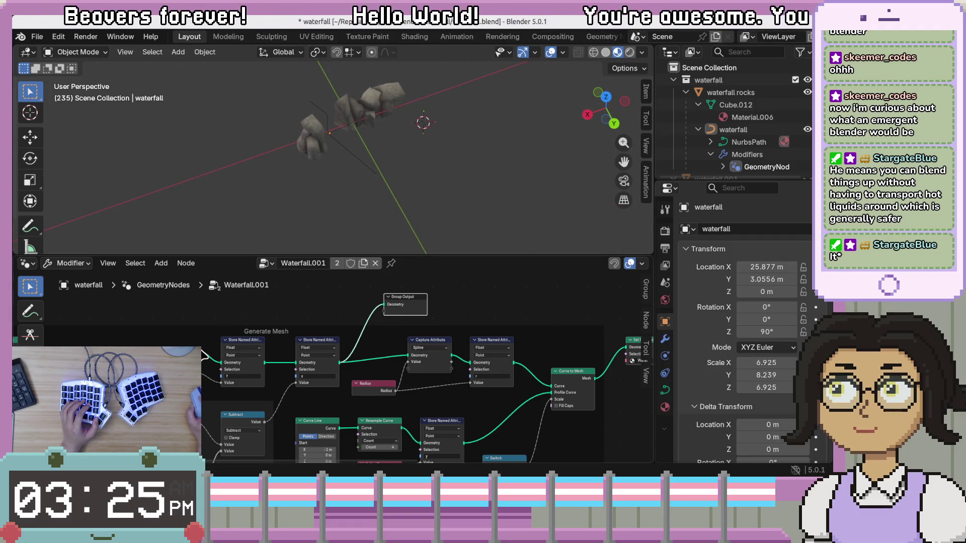
# Step: Check the Store Named Attribute data type options, keeping Float
pyautogui.scroll(-2, 204, 403)
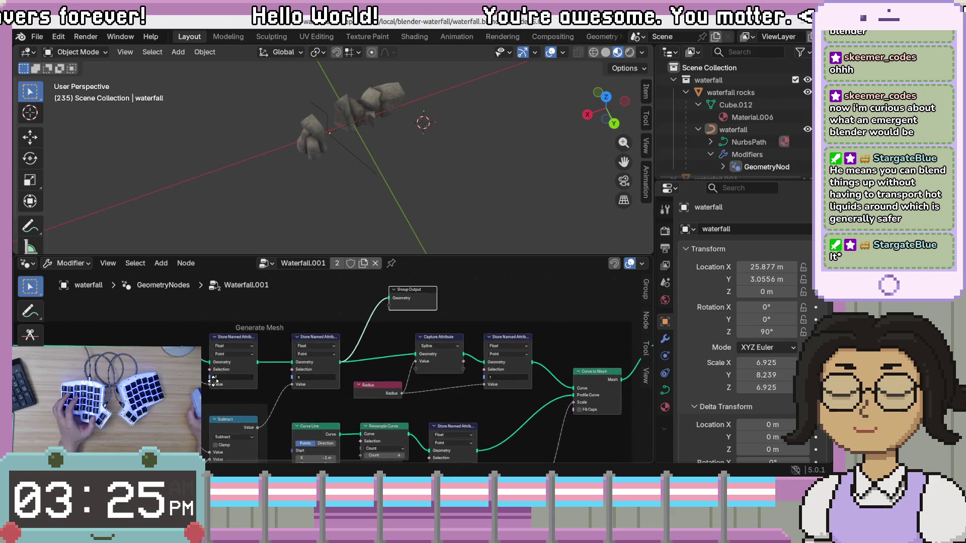
pyautogui.moveTo(203, 393); pyautogui.dragTo(349, 349)
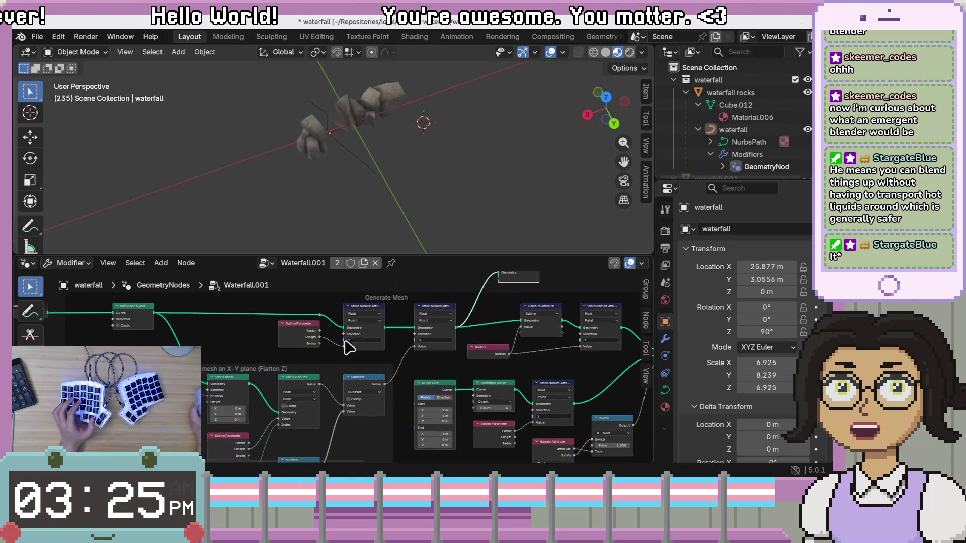
pyautogui.click(436, 313)
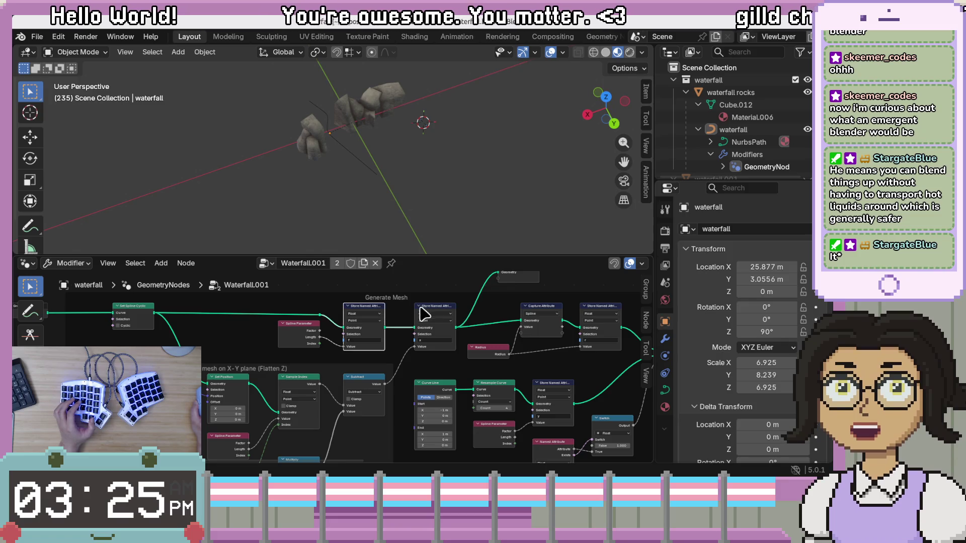
pyautogui.click(526, 317)
pyautogui.click(610, 313)
# Step: Link Set Spline Cyclic's Curve output into Group Output's Geometry input
pyautogui.moveTo(505, 318); pyautogui.dragTo(505, 333)
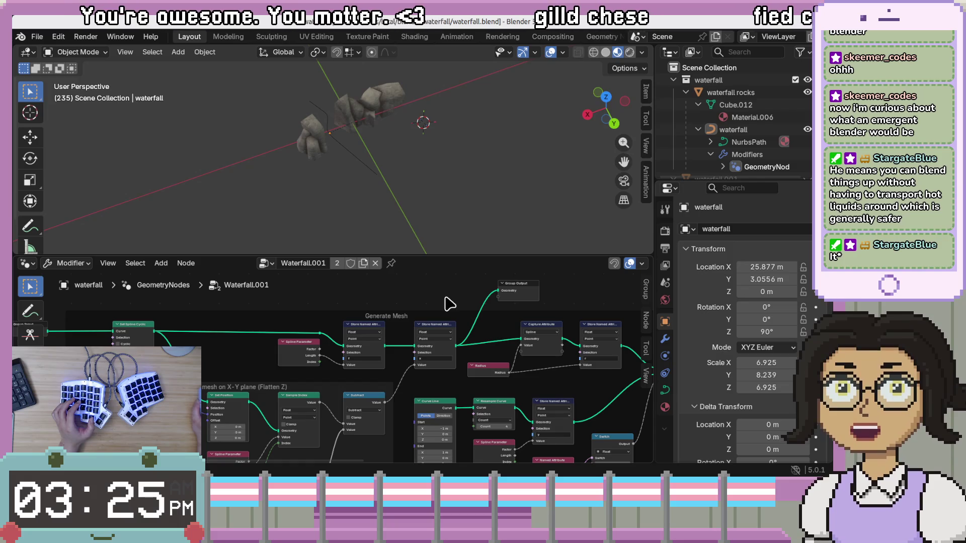
pyautogui.moveTo(472, 293); pyautogui.dragTo(429, 328)
pyautogui.moveTo(327, 327); pyautogui.dragTo(369, 307)
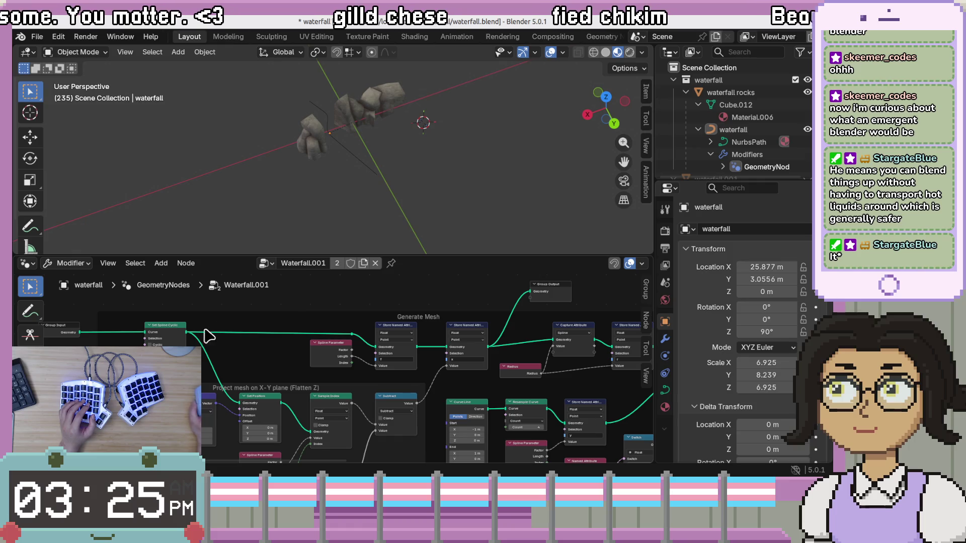
pyautogui.moveTo(185, 332)
pyautogui.moveTo(187, 332)
pyautogui.mouseDown()
pyautogui.moveTo(500, 283)
pyautogui.moveTo(531, 327)
pyautogui.mouseUp()
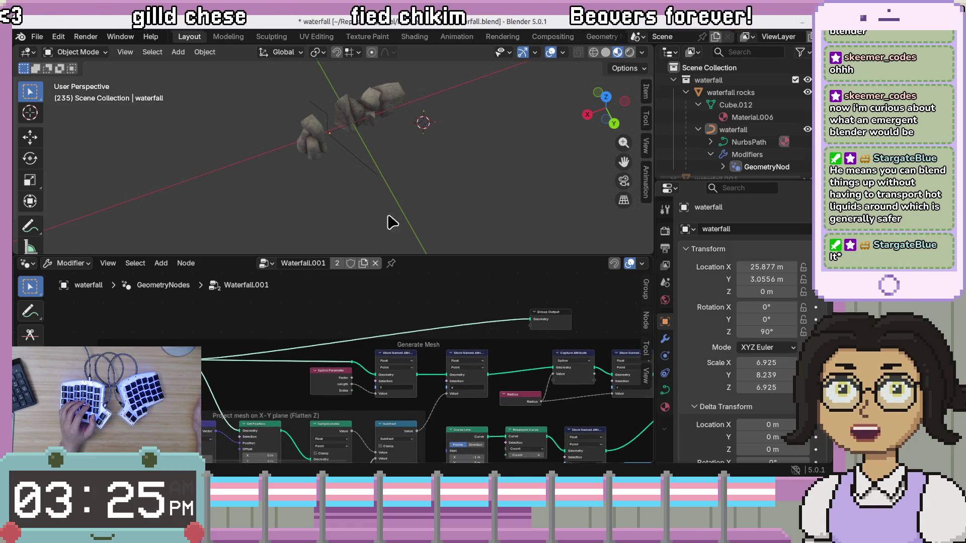
pyautogui.scroll(6, 339, 120)
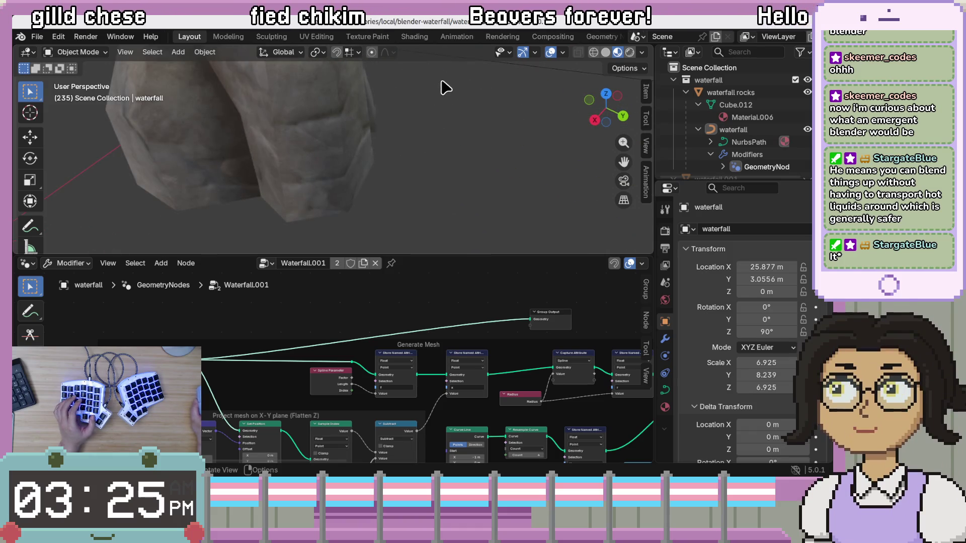
# Step: Orbit around the rocks and scroll the node tree to the Generate Mesh frame
pyautogui.moveTo(358, 86)
pyautogui.mouseDown()
pyautogui.moveTo(402, 189)
pyautogui.moveTo(363, 193)
pyautogui.moveTo(406, 159)
pyautogui.moveTo(292, 93)
pyautogui.mouseUp()
pyautogui.scroll(-5, 395, 188)
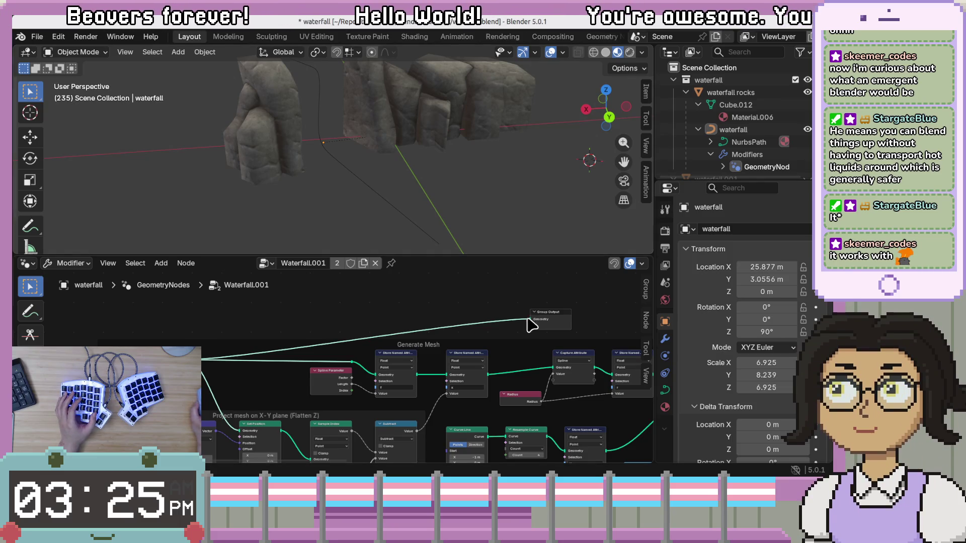
pyautogui.scroll(-3, 440, 300)
pyautogui.hscroll(4, 412, 348)
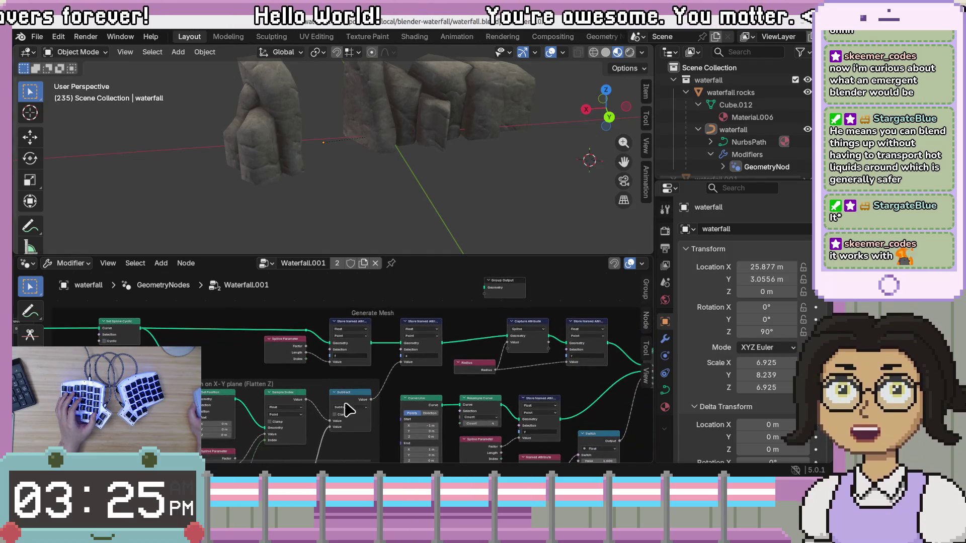
pyautogui.scroll(-5, 346, 419)
pyautogui.hscroll(-3, 394, 416)
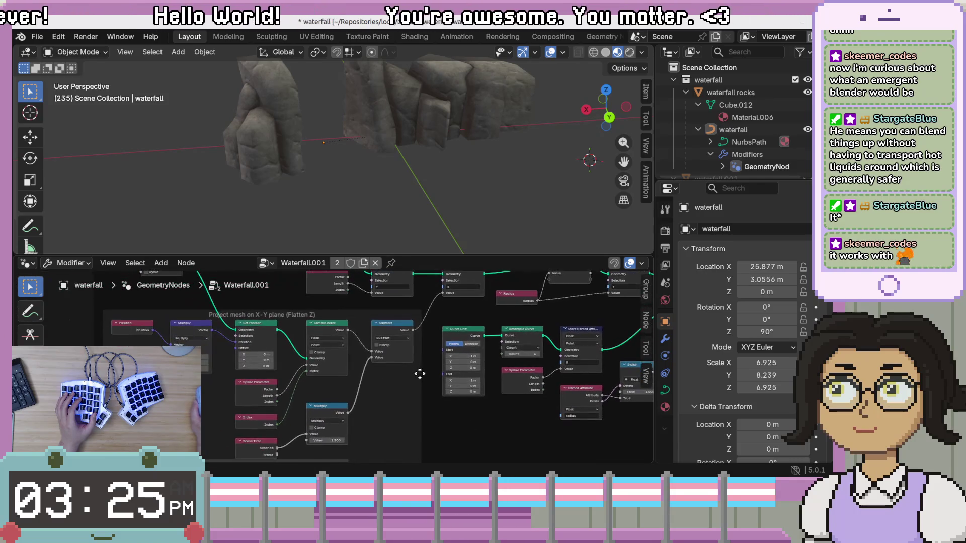
pyautogui.scroll(7, 421, 373)
pyautogui.hscroll(4, 390, 371)
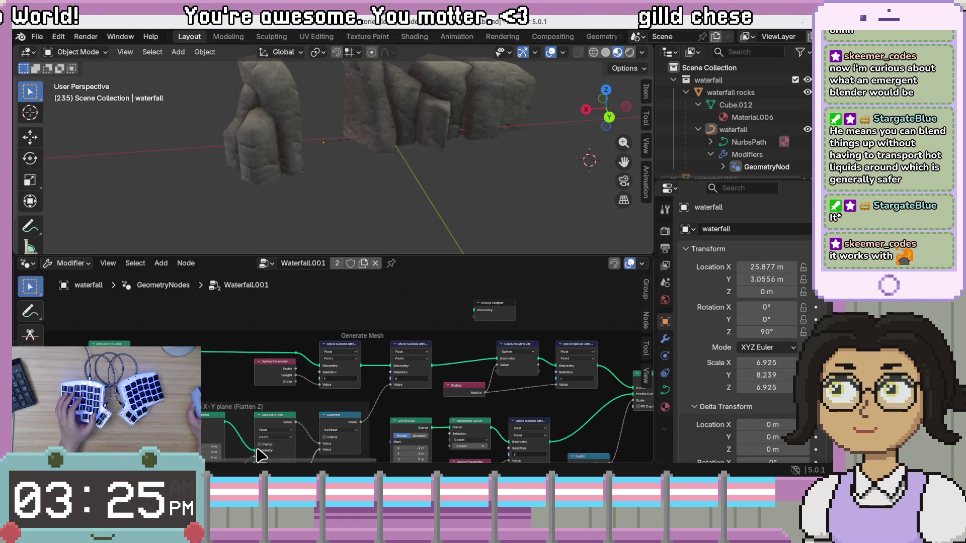
# Step: Wire the first Store Named Attribute's Geometry output into Group Output's Geometry input
pyautogui.moveTo(226, 423)
pyautogui.mouseDown()
pyautogui.moveTo(473, 307)
pyautogui.moveTo(477, 315)
pyautogui.mouseUp()
pyautogui.scroll(-5, 412, 95)
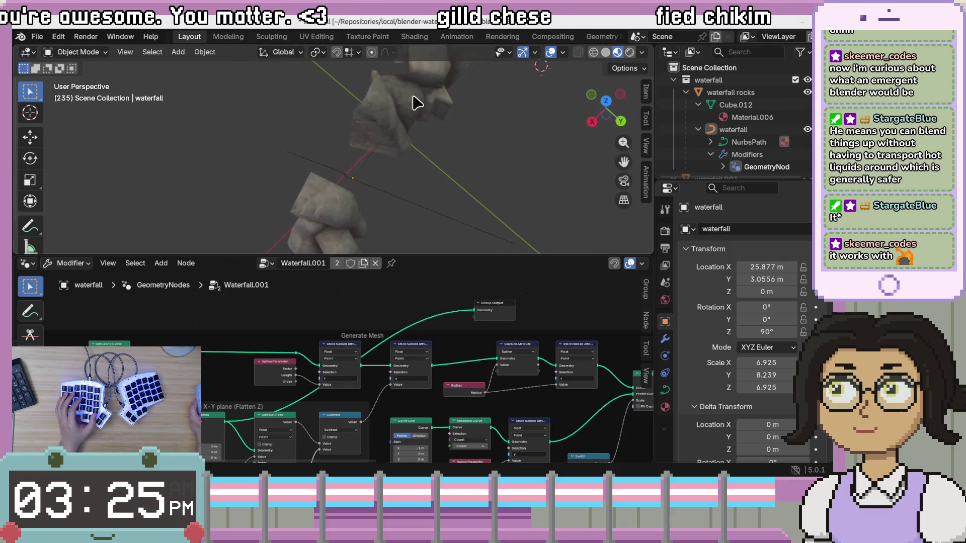
pyautogui.scroll(-10, 274, 362)
pyautogui.hscroll(-10, 274, 363)
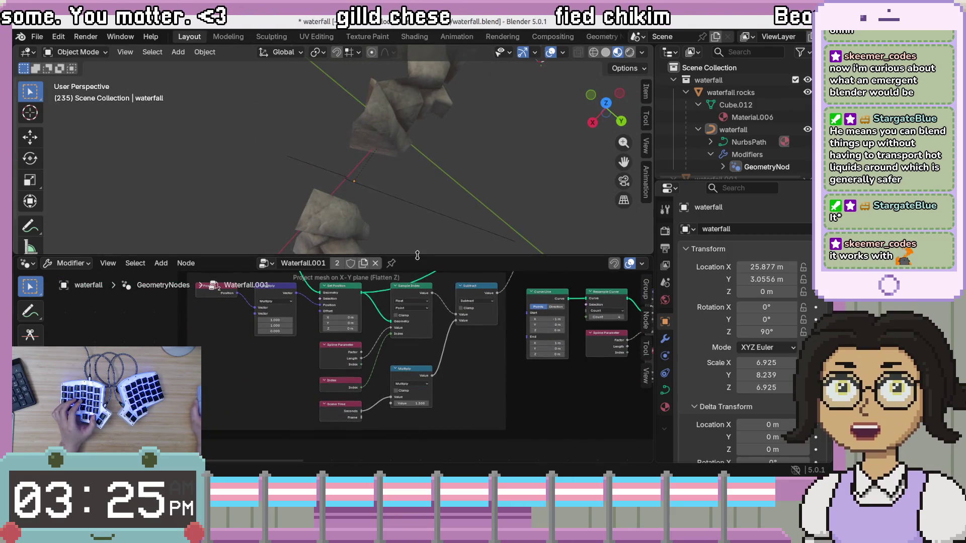
pyautogui.scroll(1, 453, 332)
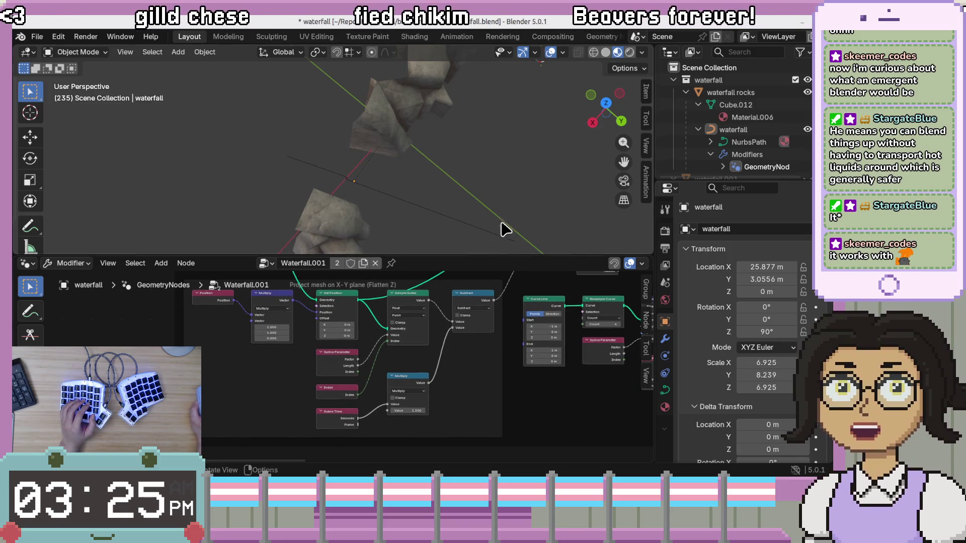
pyautogui.scroll(5, 446, 189)
pyautogui.scroll(5, 445, 189)
pyautogui.scroll(10, 297, 215)
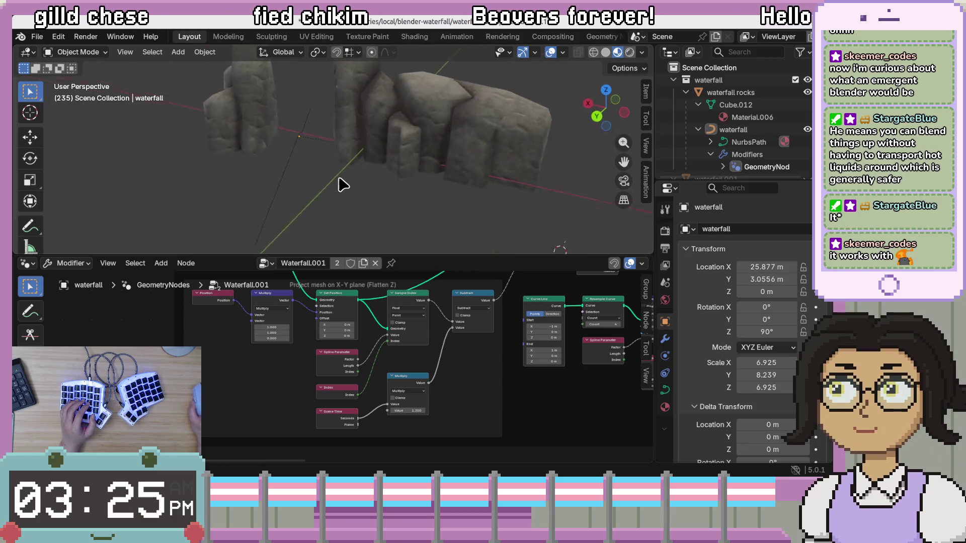
pyautogui.moveTo(468, 251)
pyautogui.mouseDown()
pyautogui.moveTo(466, 198)
pyautogui.moveTo(312, 182)
pyautogui.mouseUp()
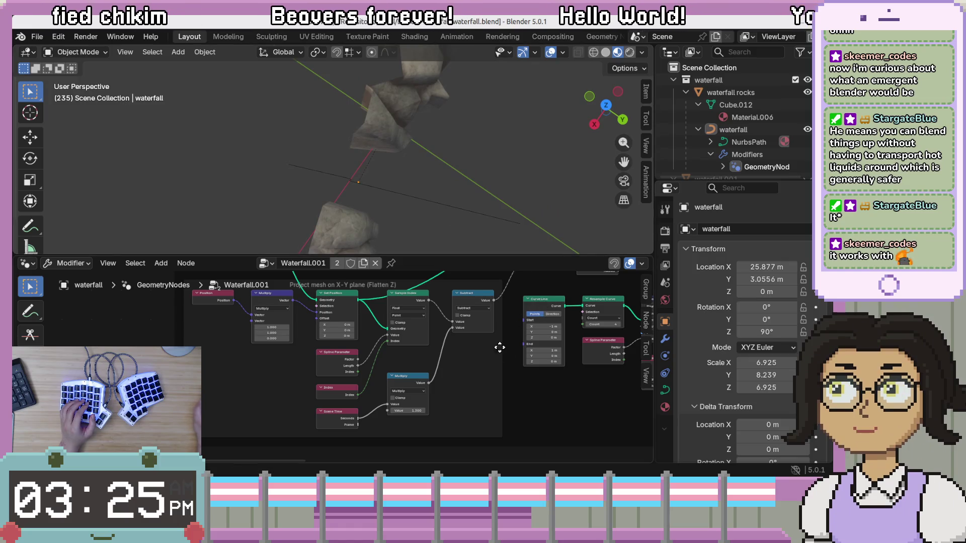
pyautogui.scroll(5, 501, 346)
pyautogui.hscroll(5, 501, 346)
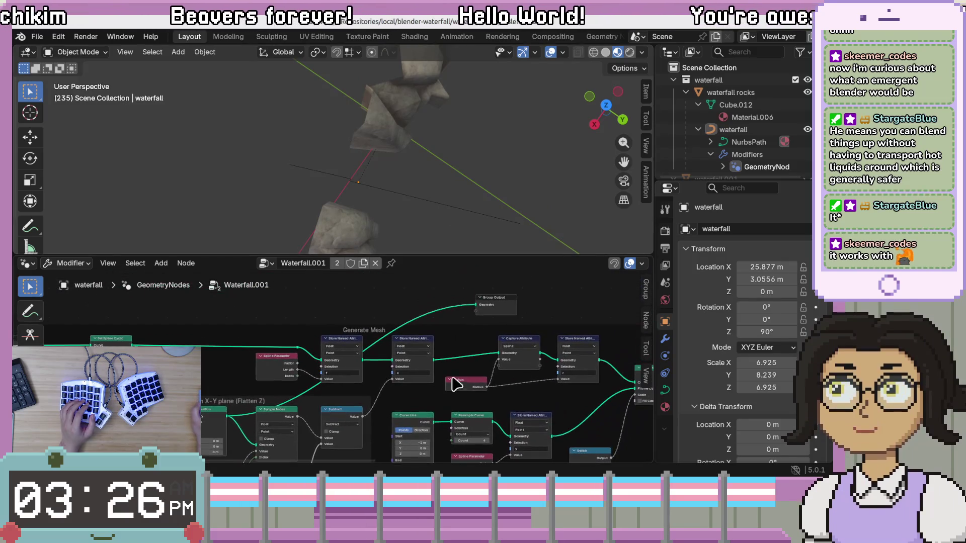
pyautogui.scroll(-5, 421, 405)
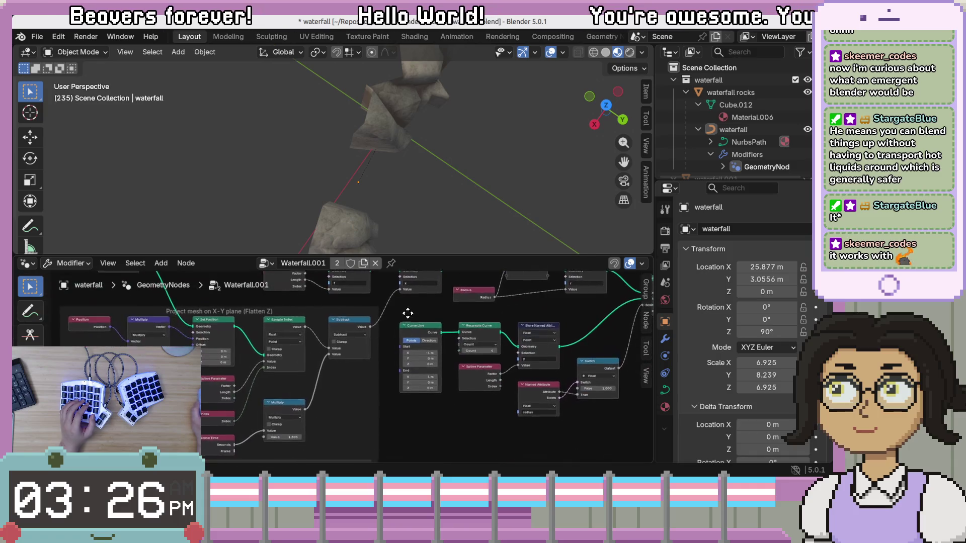
pyautogui.scroll(2, 257, 391)
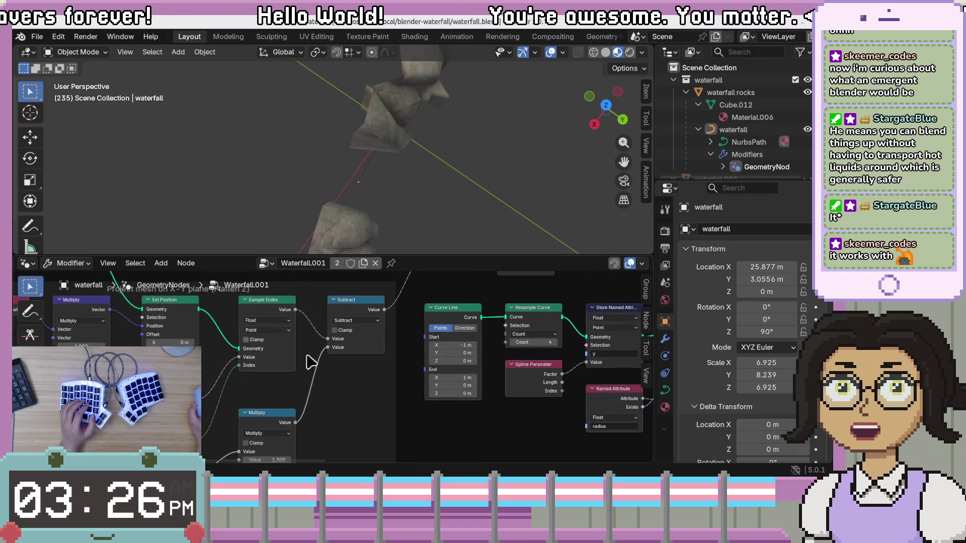
pyautogui.scroll(-2, 298, 355)
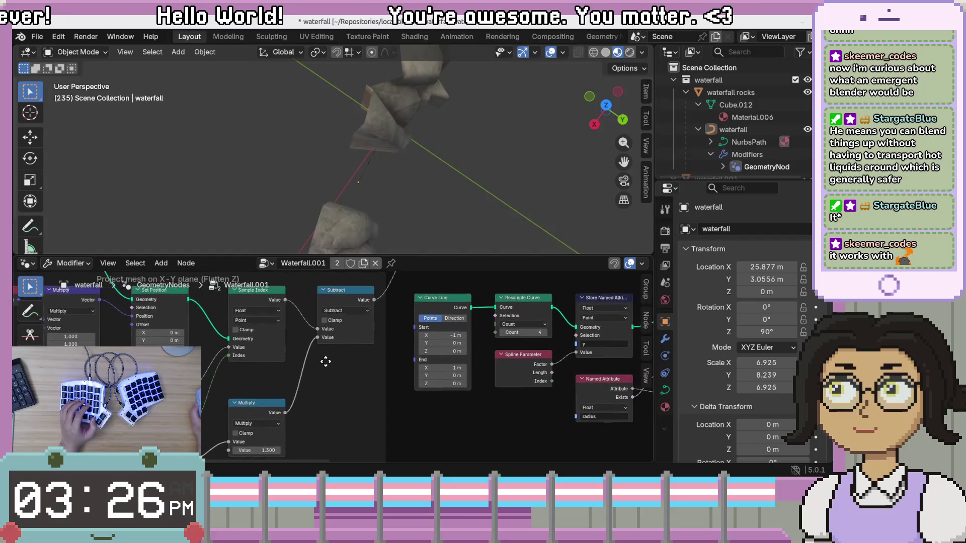
pyautogui.scroll(2, 327, 361)
pyautogui.hscroll(-6, 407, 309)
pyautogui.scroll(-3, 398, 322)
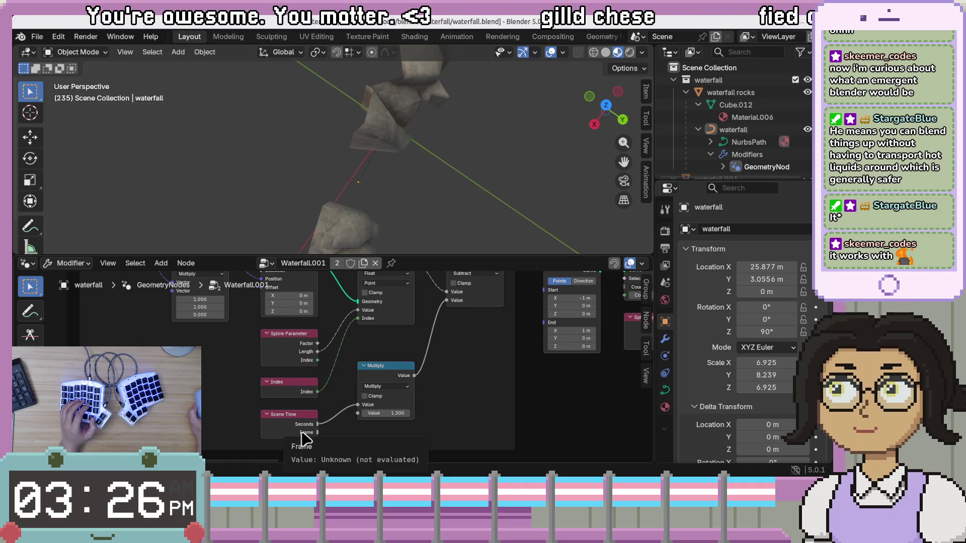
pyautogui.scroll(3, 398, 399)
pyautogui.hscroll(3, 428, 401)
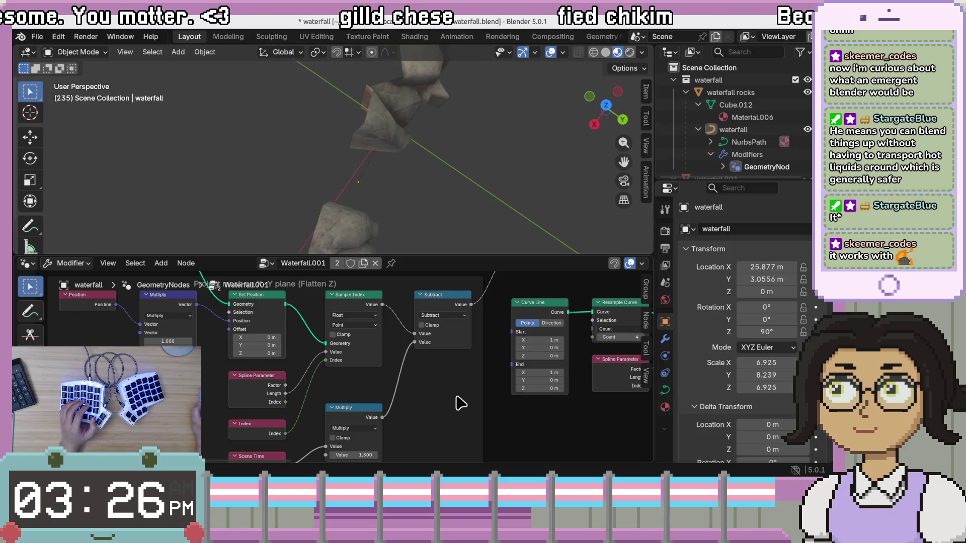
pyautogui.scroll(4, 468, 372)
pyautogui.hscroll(3, 468, 373)
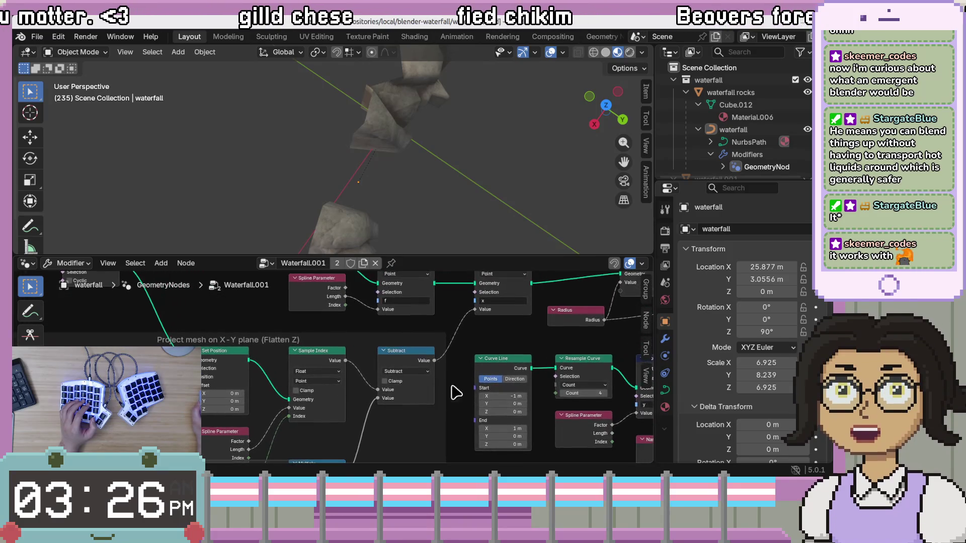
pyautogui.scroll(2, 463, 368)
pyautogui.hscroll(1, 458, 378)
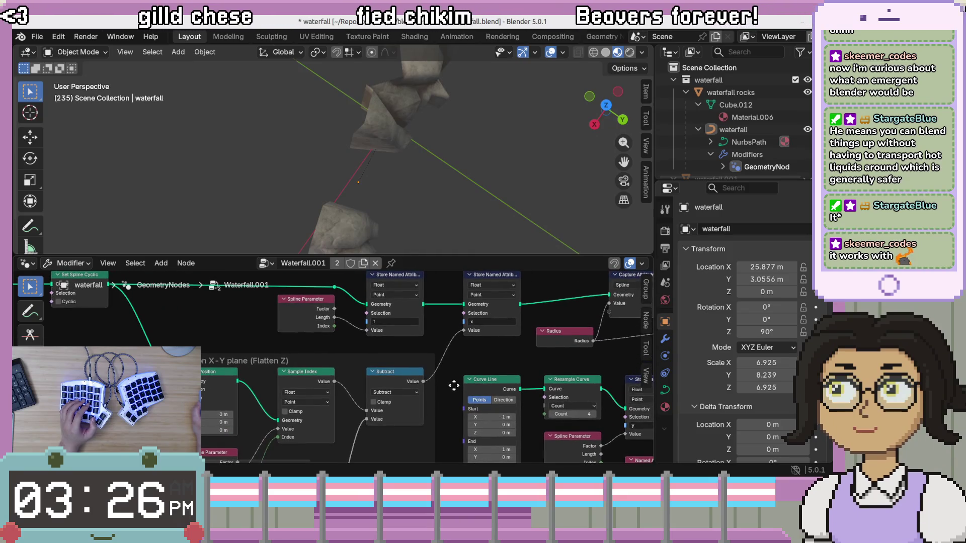
pyautogui.scroll(-4, 454, 386)
pyautogui.hscroll(-2, 468, 362)
pyautogui.scroll(-1, 482, 334)
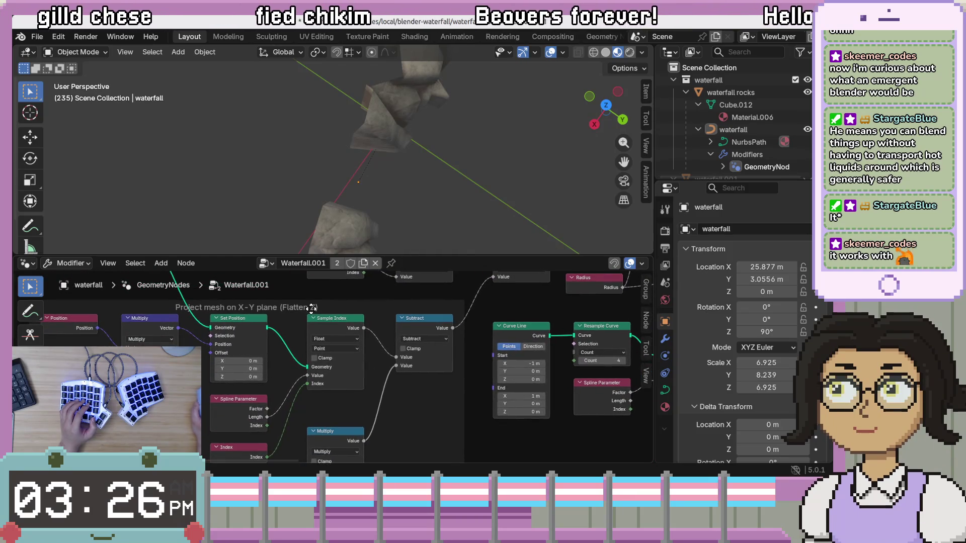
pyautogui.rightClick(328, 321)
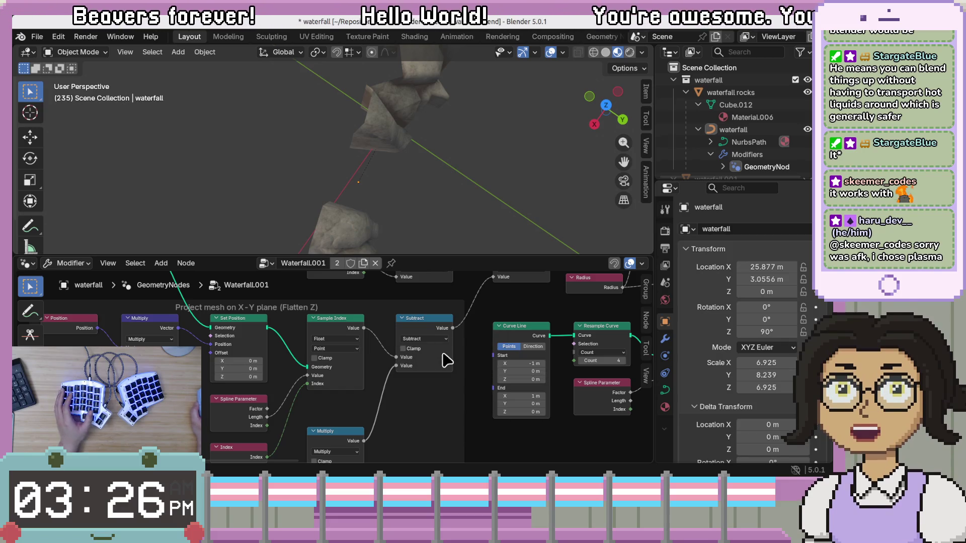
pyautogui.hscroll(5, 485, 342)
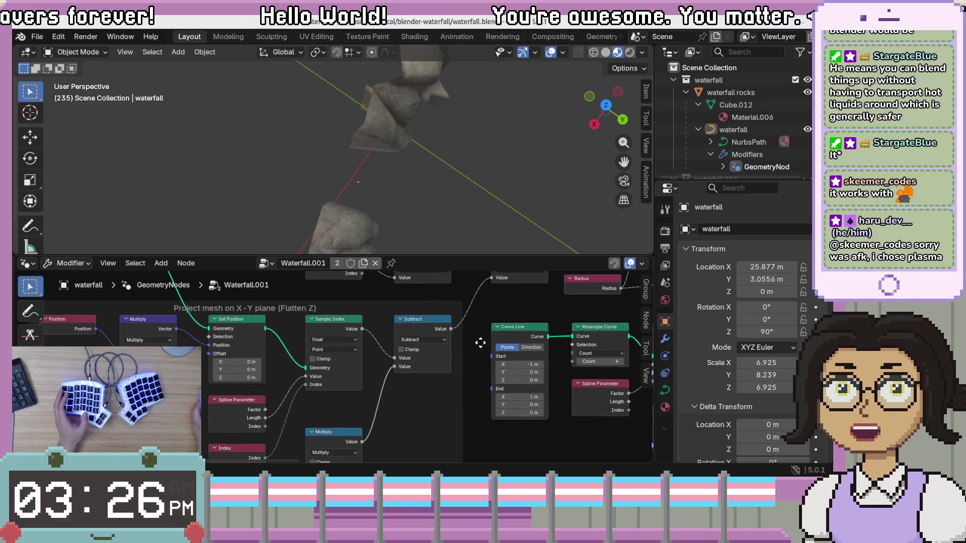
pyautogui.scroll(5, 446, 394)
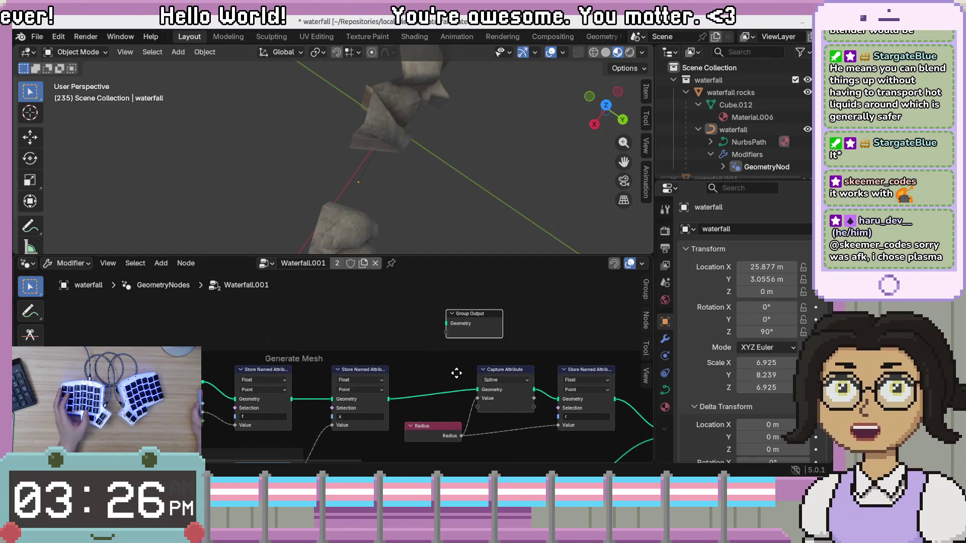
pyautogui.scroll(-3, 455, 373)
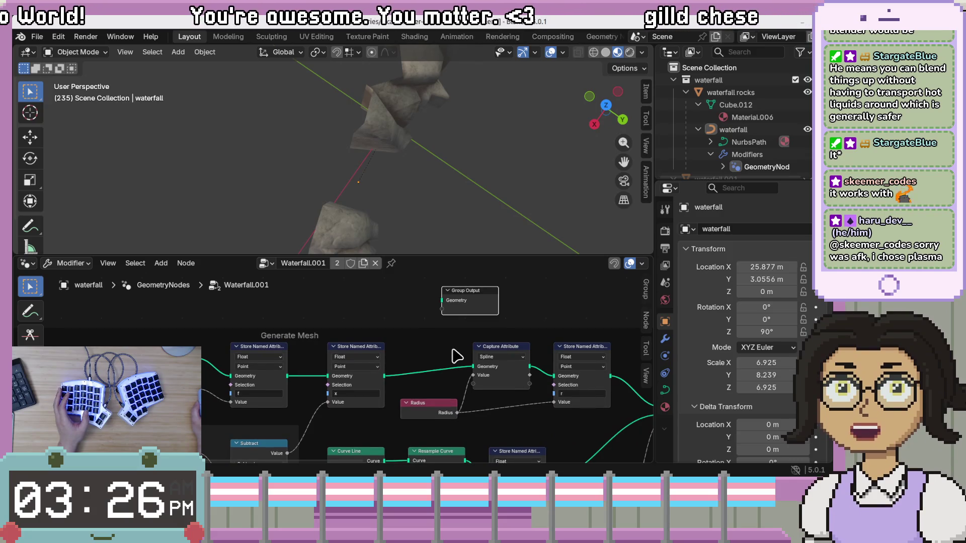
pyautogui.scroll(-3, 378, 385)
pyautogui.hscroll(-3, 378, 386)
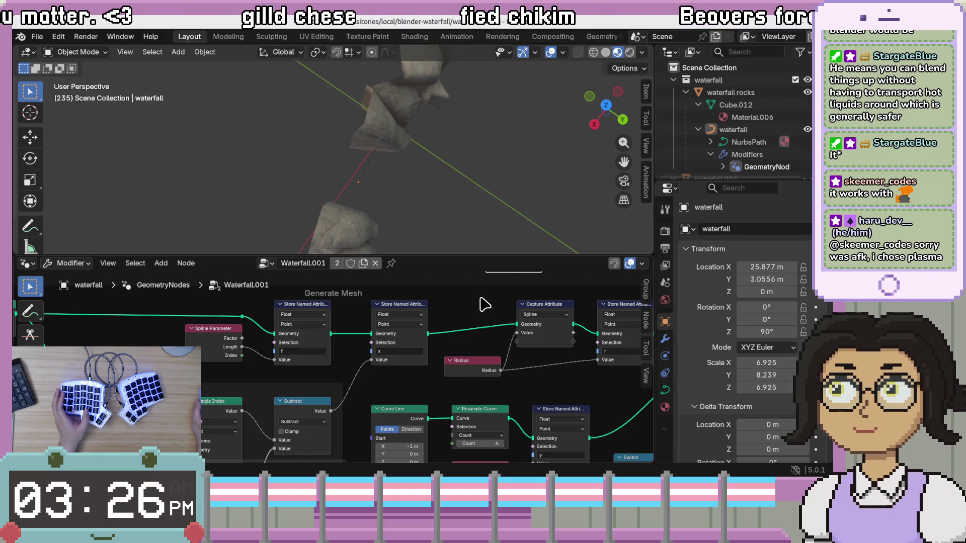
pyautogui.moveTo(475, 304); pyautogui.dragTo(450, 334)
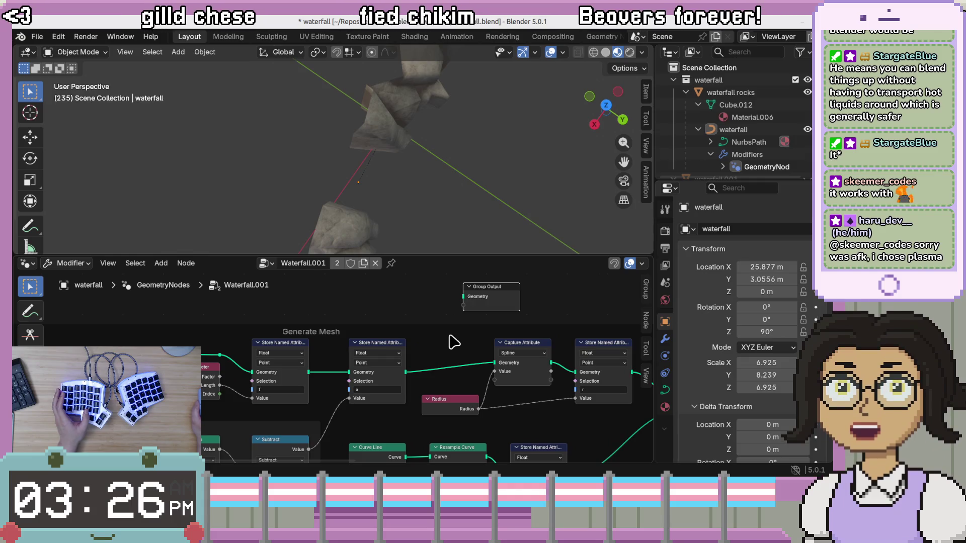
pyautogui.moveTo(451, 345)
pyautogui.mouseDown()
pyautogui.moveTo(449, 335)
pyautogui.moveTo(412, 399)
pyautogui.mouseUp()
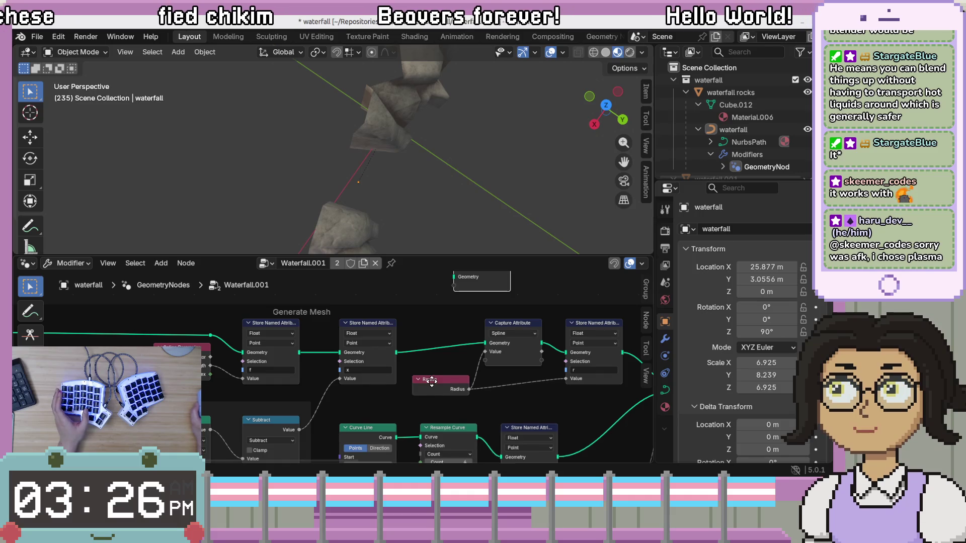
pyautogui.moveTo(432, 381); pyautogui.dragTo(405, 400)
pyautogui.moveTo(322, 445); pyautogui.dragTo(345, 430)
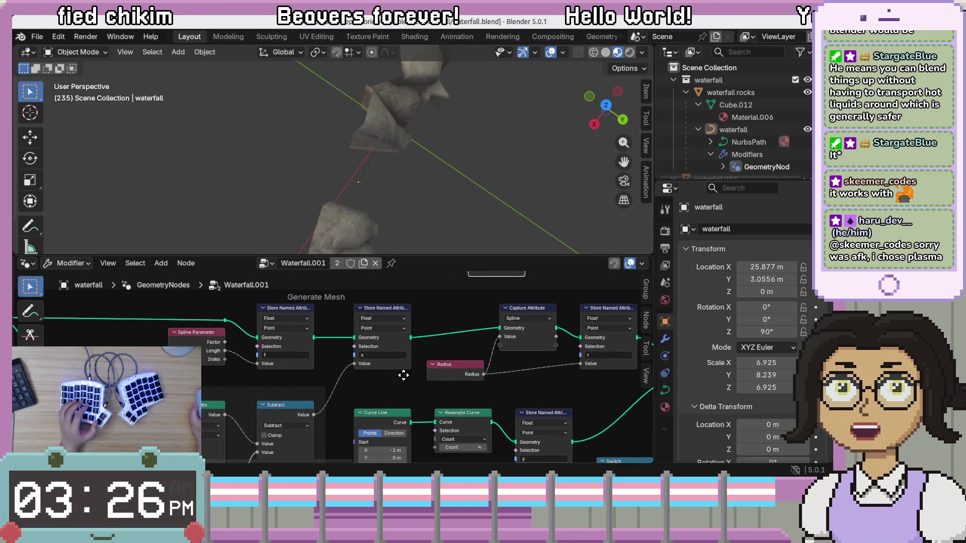
pyautogui.moveTo(417, 411); pyautogui.dragTo(409, 419)
pyautogui.moveTo(289, 445)
pyautogui.mouseDown()
pyautogui.moveTo(437, 295)
pyautogui.moveTo(439, 337)
pyautogui.mouseUp()
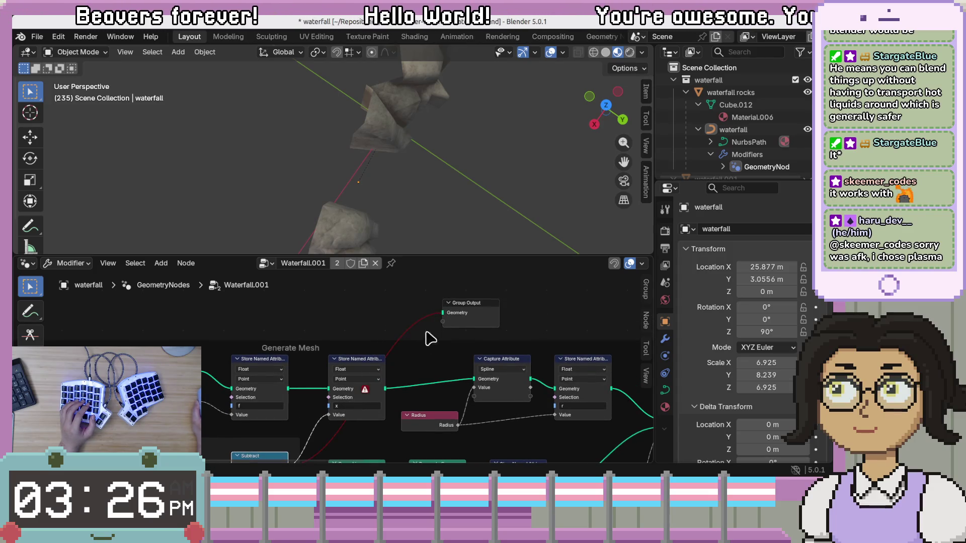
pyautogui.moveTo(426, 330); pyautogui.dragTo(228, 302)
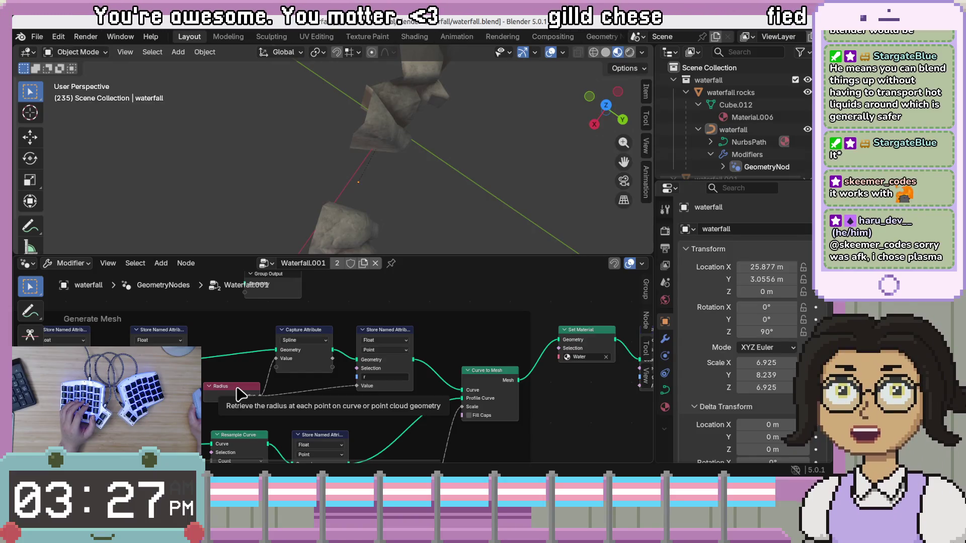
pyautogui.moveTo(437, 425)
pyautogui.mouseDown()
pyautogui.moveTo(392, 404)
pyautogui.moveTo(387, 416)
pyautogui.mouseUp()
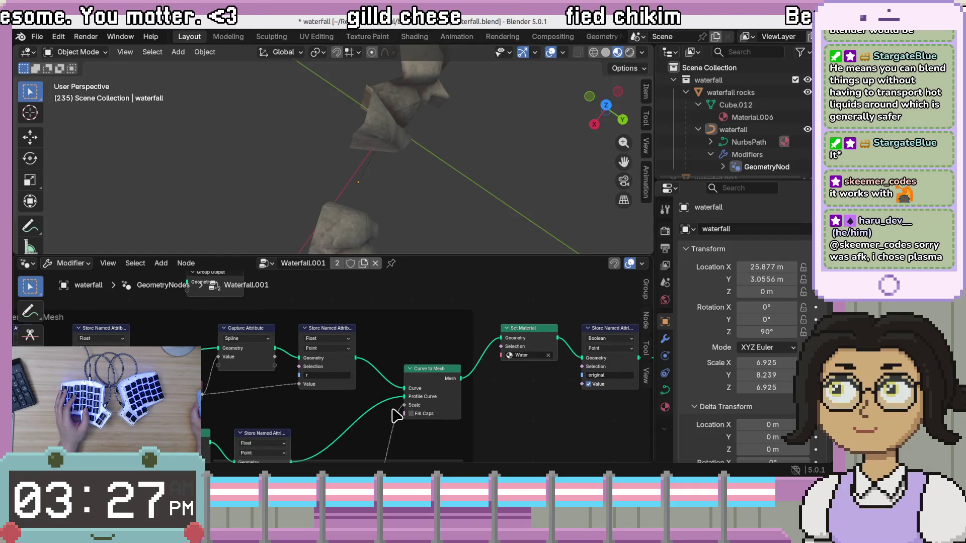
pyautogui.moveTo(291, 405)
pyautogui.mouseDown()
pyautogui.moveTo(338, 403)
pyautogui.moveTo(317, 390)
pyautogui.mouseUp()
pyautogui.moveTo(488, 300)
pyautogui.mouseDown()
pyautogui.moveTo(264, 401)
pyautogui.moveTo(261, 418)
pyautogui.mouseUp()
pyautogui.moveTo(431, 336)
pyautogui.mouseDown()
pyautogui.moveTo(275, 421)
pyautogui.moveTo(283, 412)
pyautogui.mouseUp()
pyautogui.moveTo(323, 345); pyautogui.dragTo(331, 344)
pyautogui.click(425, 305)
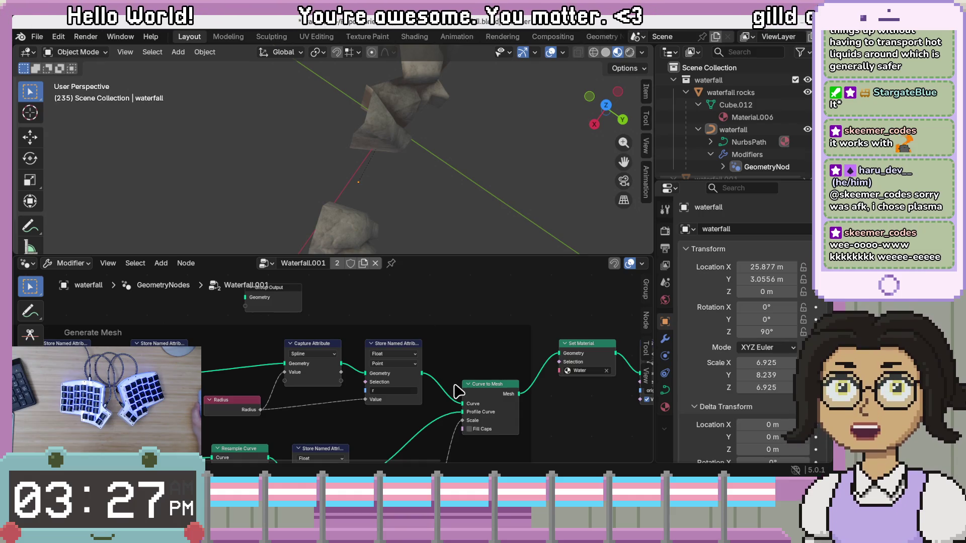
pyautogui.moveTo(456, 390); pyautogui.dragTo(470, 372)
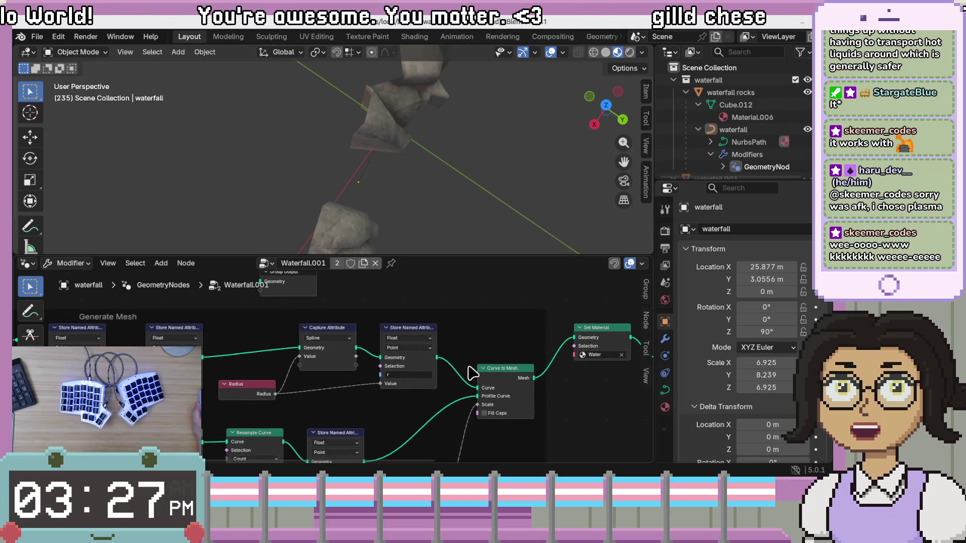
pyautogui.moveTo(463, 311)
pyautogui.mouseDown()
pyautogui.moveTo(460, 347)
pyautogui.moveTo(485, 314)
pyautogui.mouseUp()
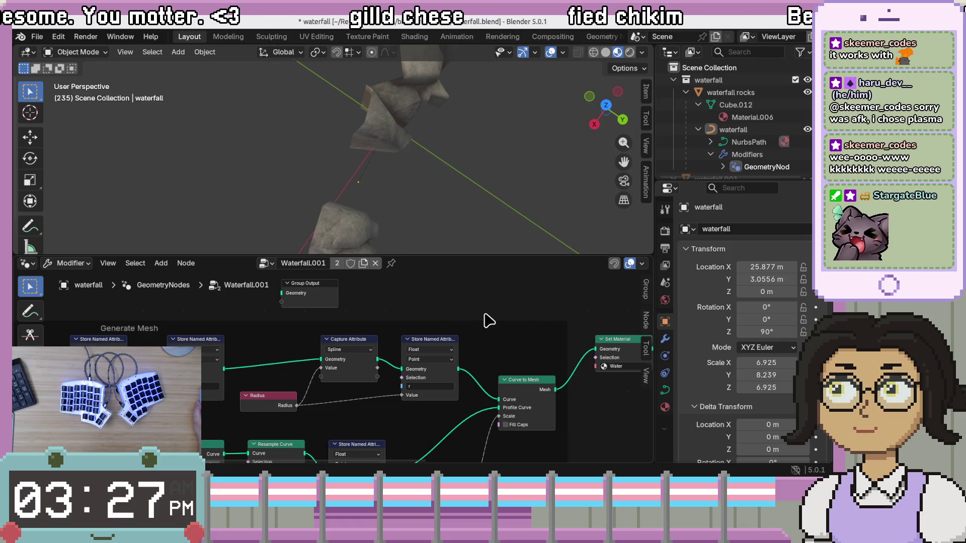
pyautogui.click(480, 327)
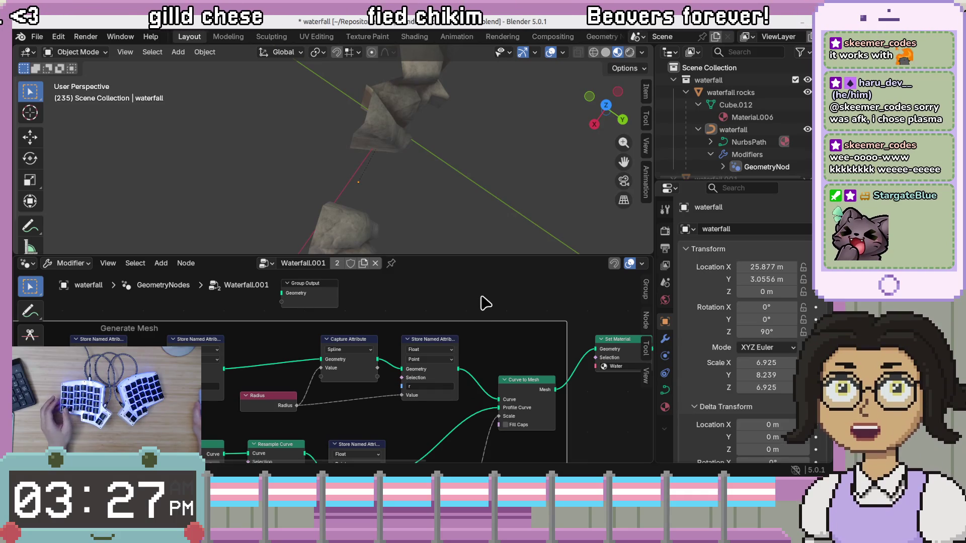
pyautogui.scroll(-2, 468, 297)
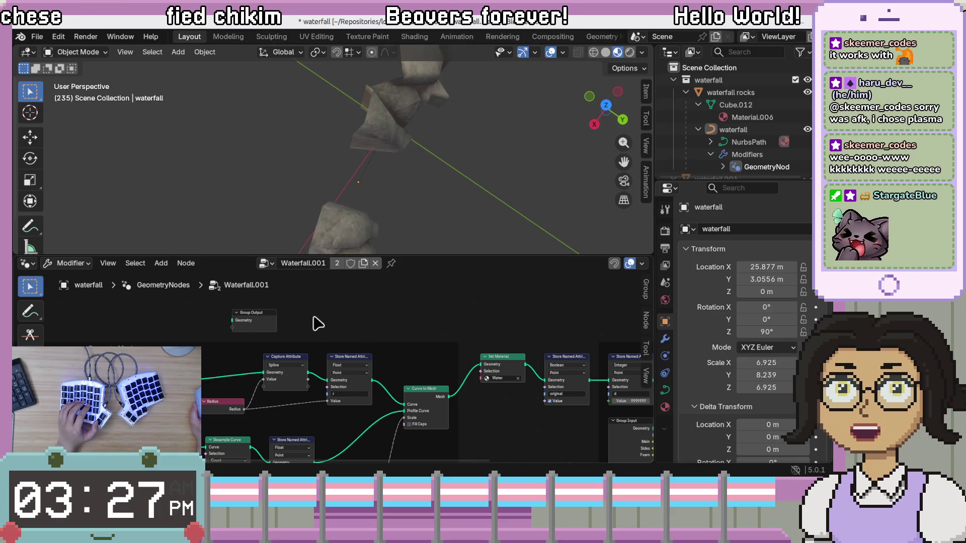
# Step: Move Group Output beside Set Material and feed it the Curve to Mesh Mesh output
pyautogui.click(270, 318)
pyautogui.moveTo(266, 316)
pyautogui.mouseDown()
pyautogui.moveTo(577, 318)
pyautogui.moveTo(521, 322)
pyautogui.mouseUp()
pyautogui.moveTo(481, 365); pyautogui.dragTo(487, 327)
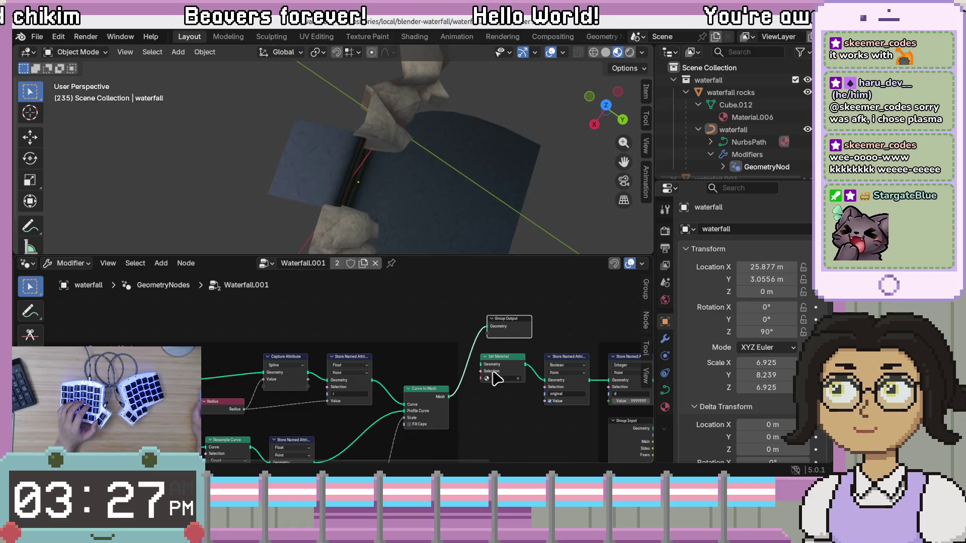
pyautogui.moveTo(485, 231)
pyautogui.mouseDown()
pyautogui.moveTo(442, 173)
pyautogui.moveTo(468, 219)
pyautogui.mouseUp()
pyautogui.moveTo(496, 443)
pyautogui.mouseDown()
pyautogui.moveTo(528, 324)
pyautogui.moveTo(522, 351)
pyautogui.mouseUp()
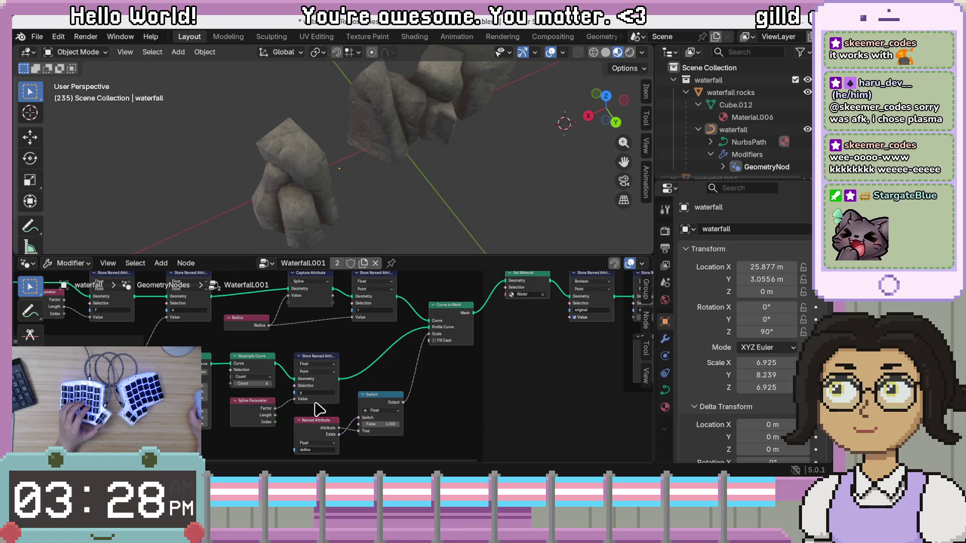
pyautogui.moveTo(327, 413)
pyautogui.mouseDown()
pyautogui.moveTo(364, 373)
pyautogui.moveTo(348, 377)
pyautogui.mouseUp()
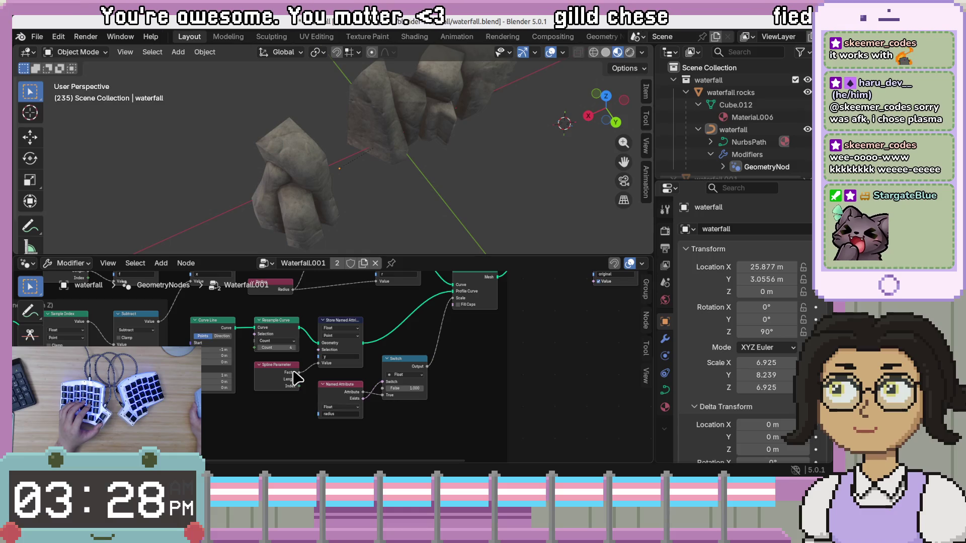
pyautogui.moveTo(297, 377)
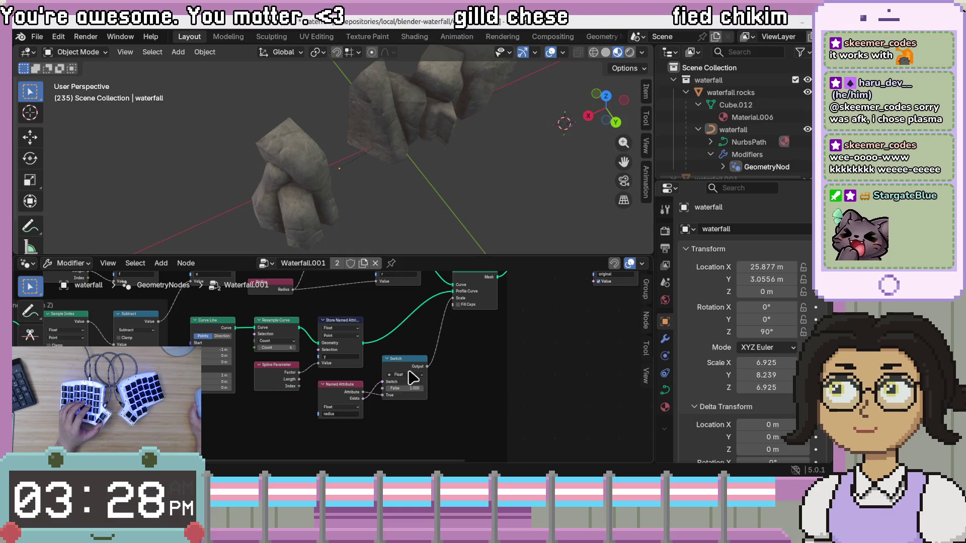
pyautogui.moveTo(526, 369)
pyautogui.mouseDown()
pyautogui.moveTo(476, 384)
pyautogui.moveTo(473, 395)
pyautogui.moveTo(500, 367)
pyautogui.moveTo(492, 371)
pyautogui.mouseUp()
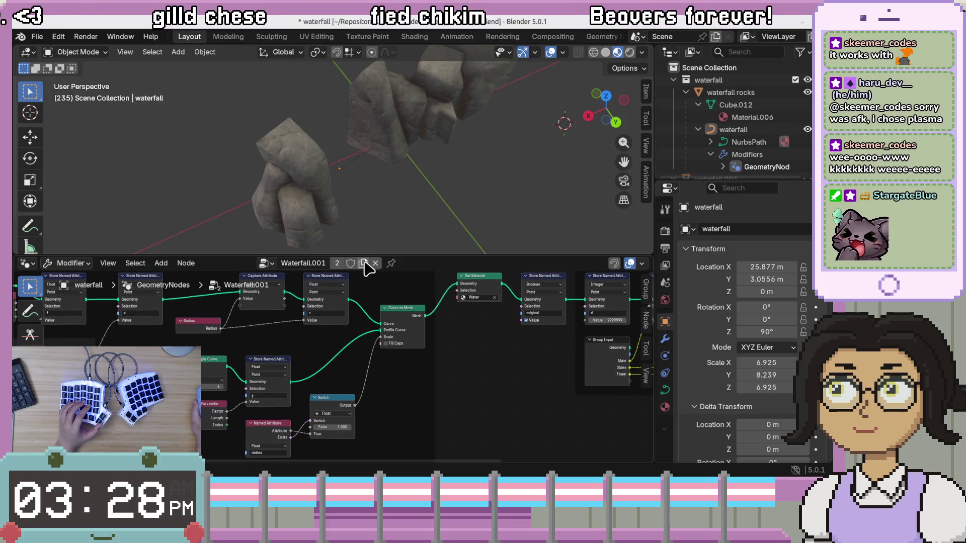
pyautogui.moveTo(488, 360); pyautogui.dragTo(426, 360)
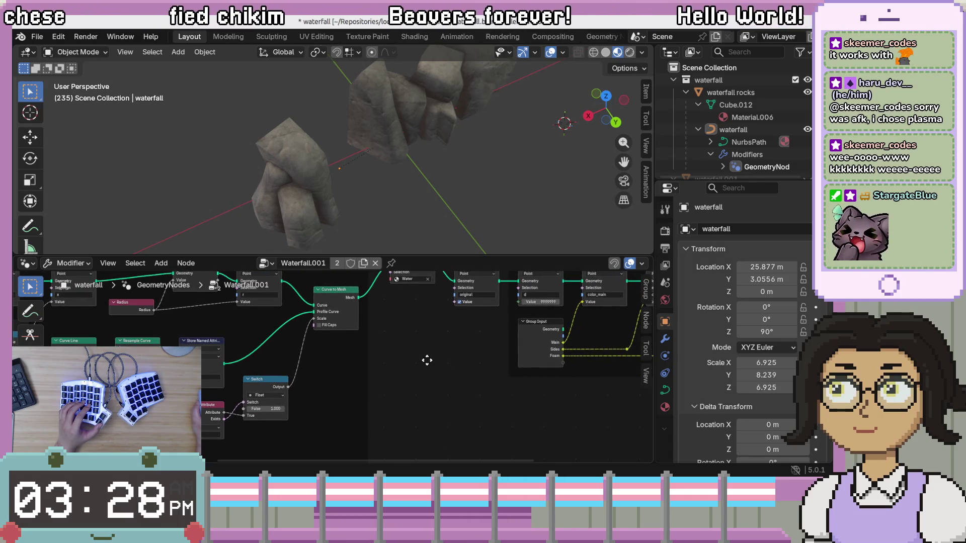
pyautogui.moveTo(353, 405); pyautogui.dragTo(350, 411)
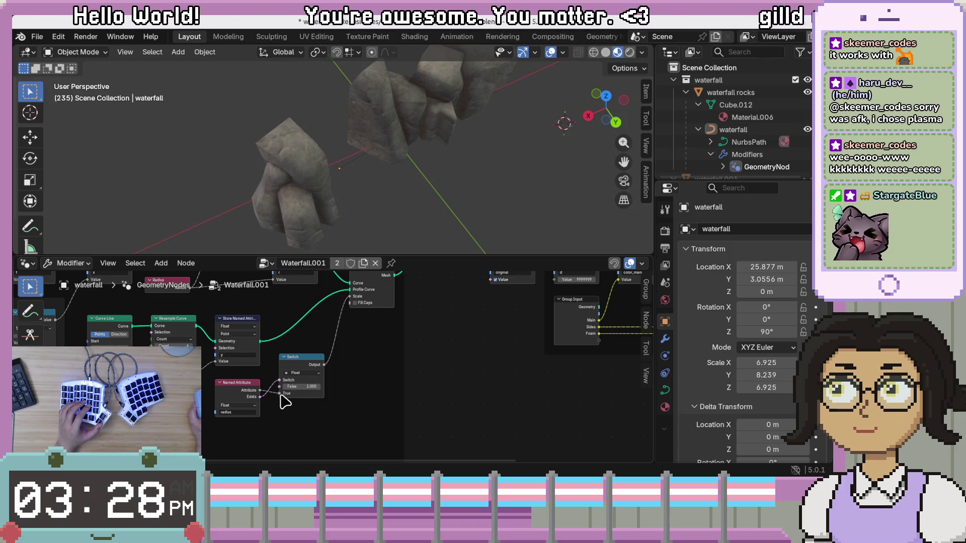
pyautogui.moveTo(286, 401); pyautogui.dragTo(350, 399)
pyautogui.scroll(4, 352, 405)
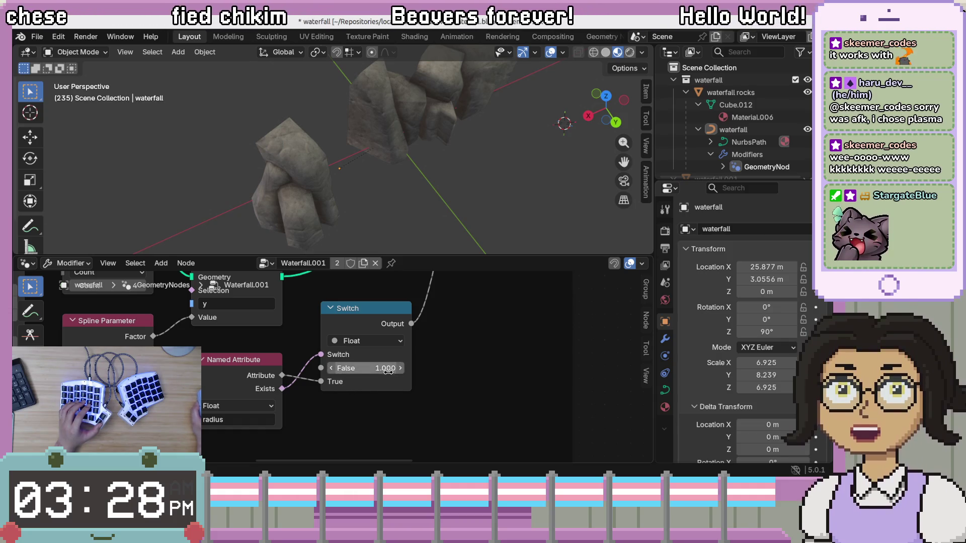
pyautogui.scroll(6, 507, 319)
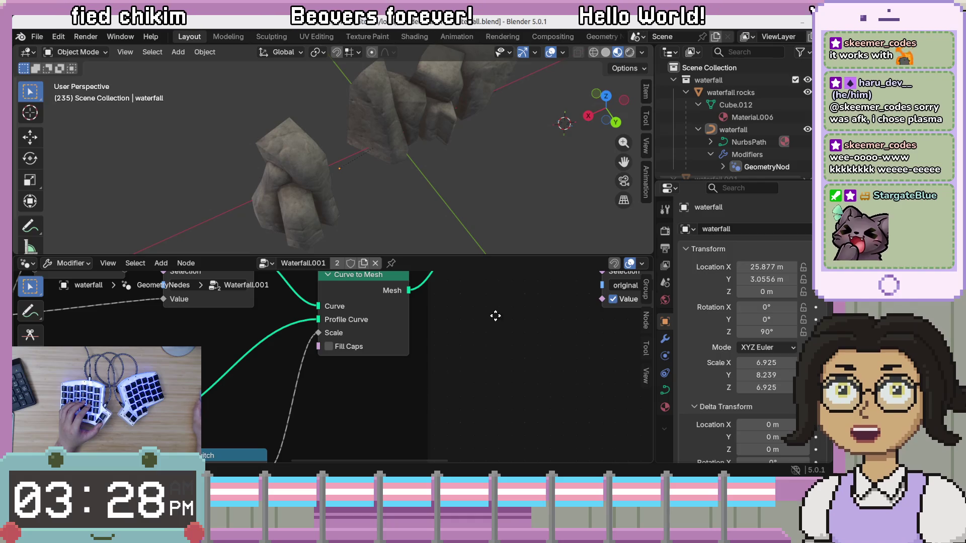
pyautogui.scroll(3, 482, 376)
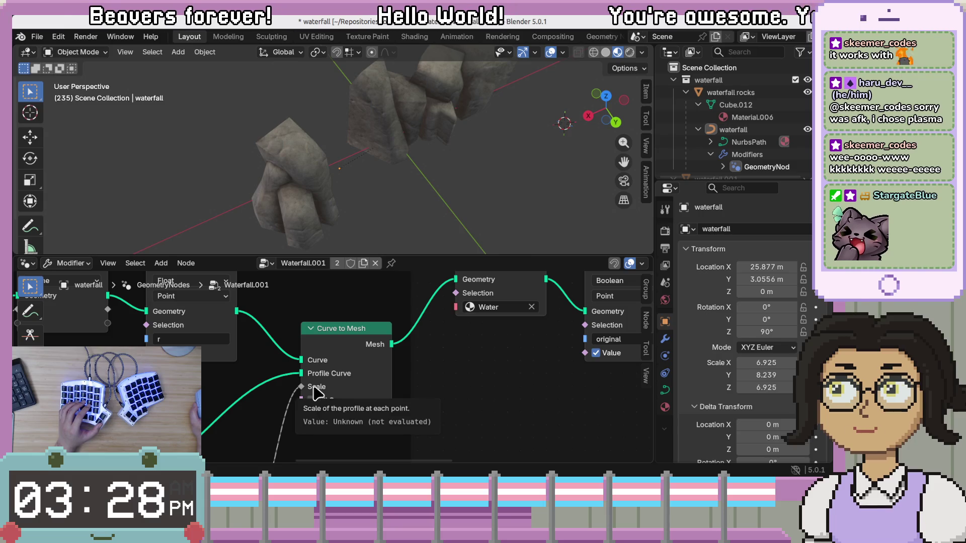
pyautogui.scroll(2, 390, 417)
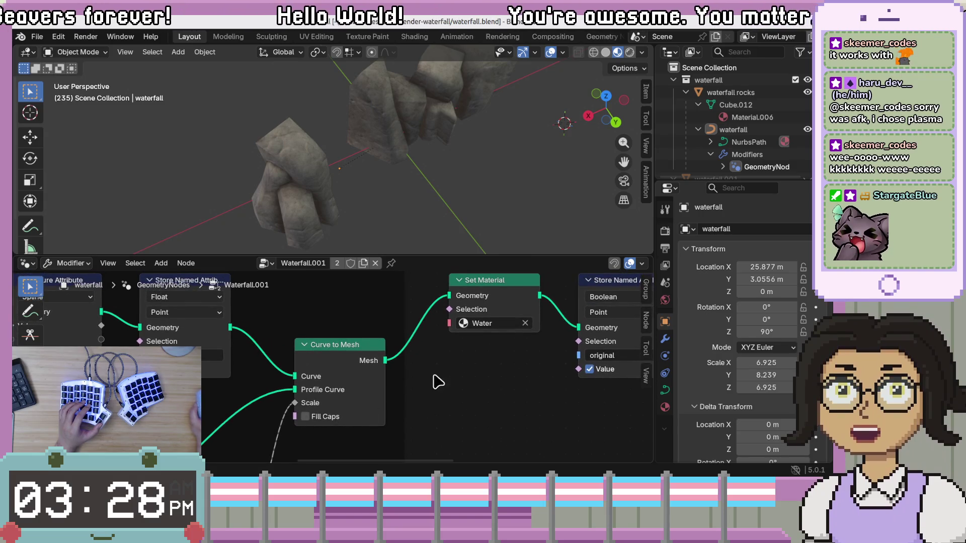
pyautogui.scroll(-3, 437, 382)
# Step: Drop Group Output at the chain's end so it auto-links after Set Material
pyautogui.moveTo(432, 396); pyautogui.dragTo(458, 364)
pyautogui.scroll(-4, 457, 370)
pyautogui.moveTo(483, 300)
pyautogui.mouseDown()
pyautogui.moveTo(533, 300)
pyautogui.moveTo(373, 308)
pyautogui.mouseUp()
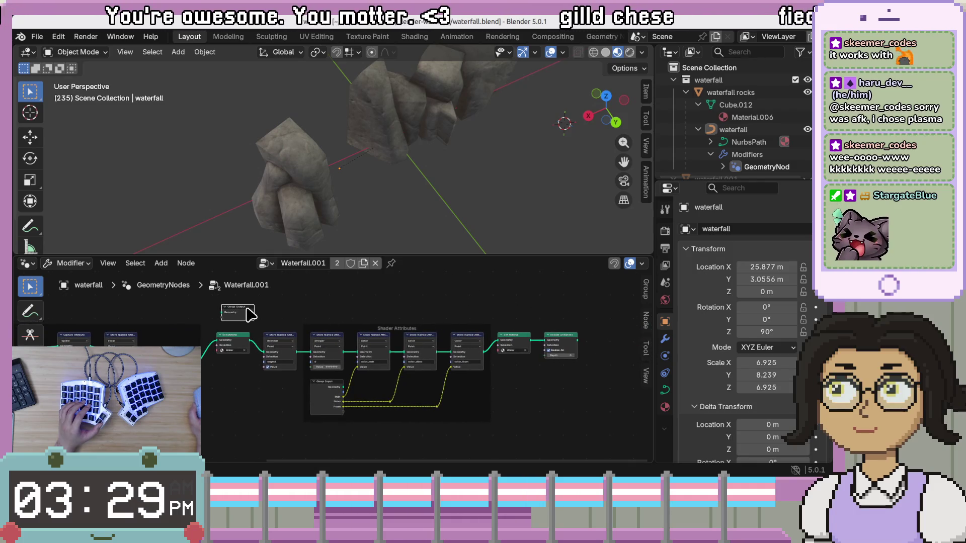
pyautogui.moveTo(248, 312); pyautogui.dragTo(593, 321)
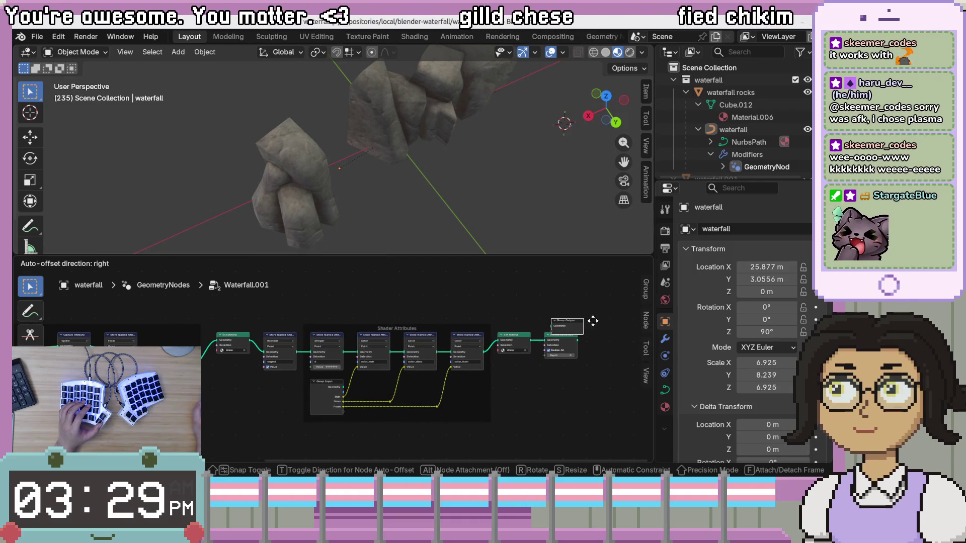
pyautogui.moveTo(293, 307)
pyautogui.mouseDown()
pyautogui.moveTo(528, 312)
pyautogui.moveTo(563, 333)
pyautogui.moveTo(609, 338)
pyautogui.moveTo(600, 336)
pyautogui.mouseUp()
pyautogui.keyDown('ctrl'); pyautogui.keyDown('shift'); pyautogui.click(232, 344); pyautogui.keyUp('shift'); pyautogui.keyUp('ctrl')
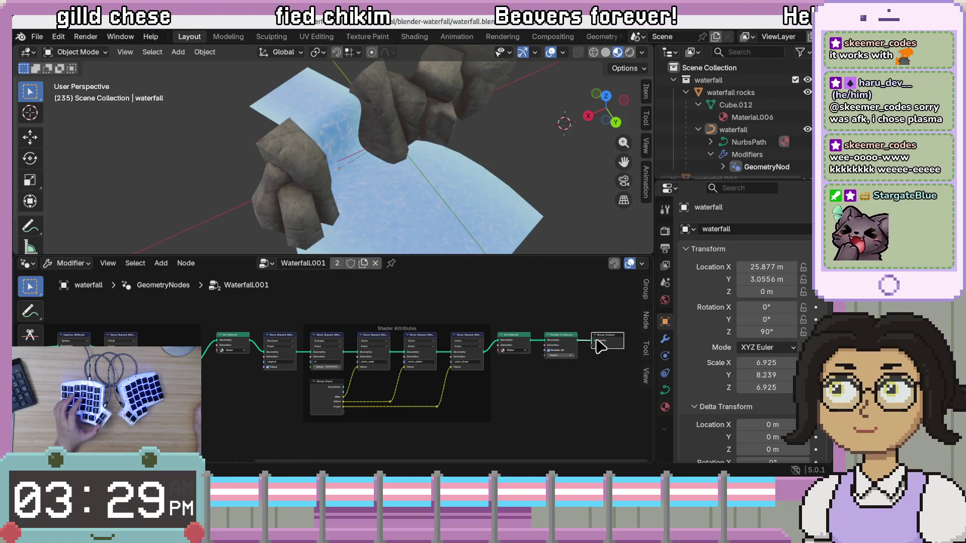
# Step: Inspect the integer value stored as d in the Store Named Attribute nodes
pyautogui.scroll(3, 451, 363)
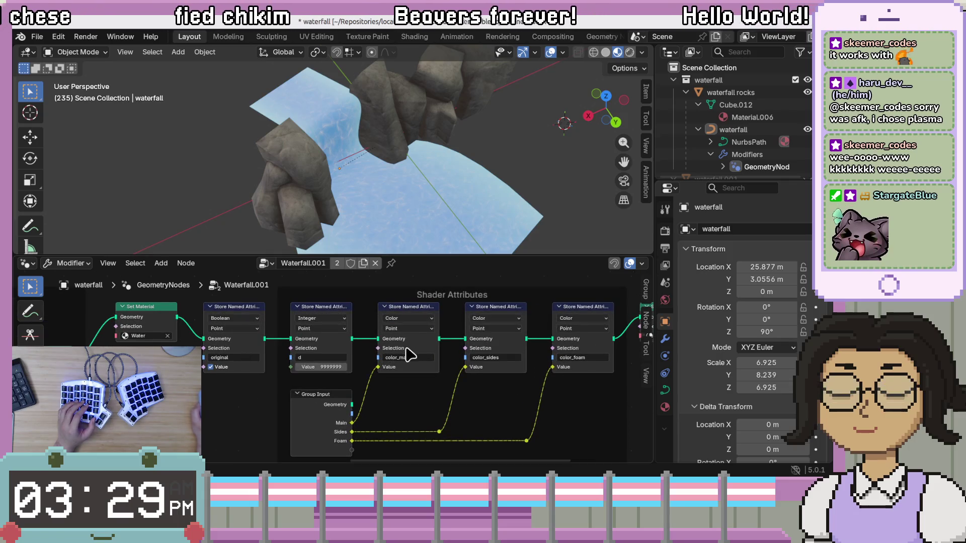
pyautogui.scroll(1, 365, 369)
pyautogui.hscroll(5, 352, 382)
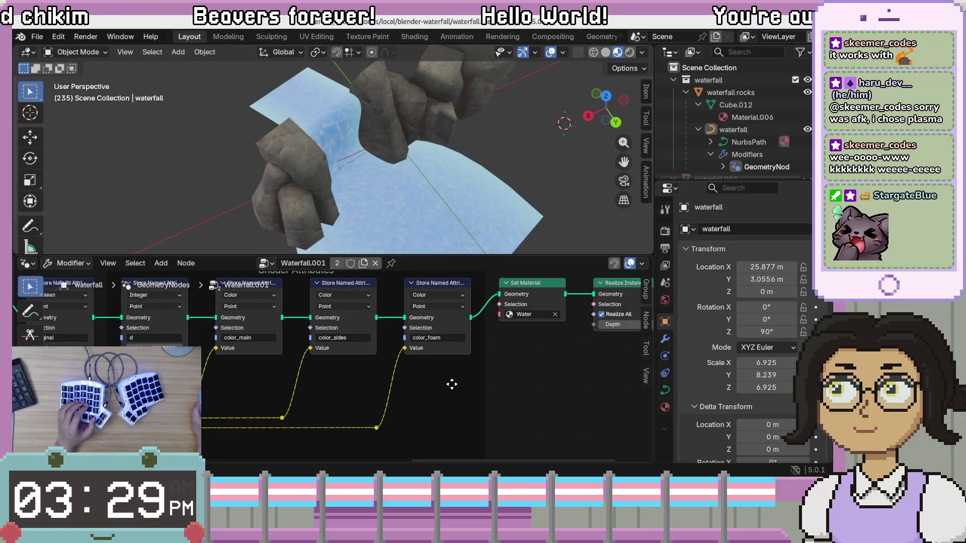
pyautogui.scroll(-1, 452, 385)
pyautogui.hscroll(-2, 460, 399)
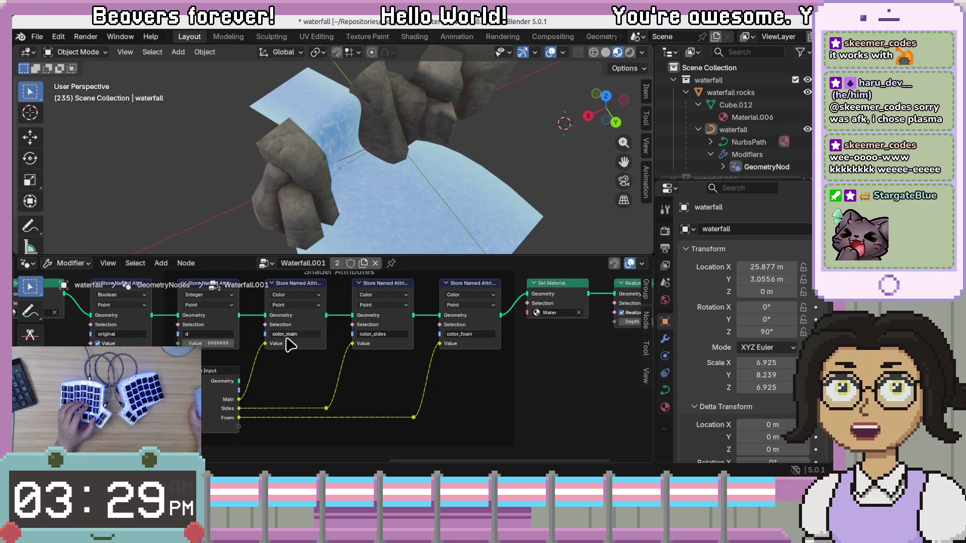
pyautogui.hscroll(-5, 428, 352)
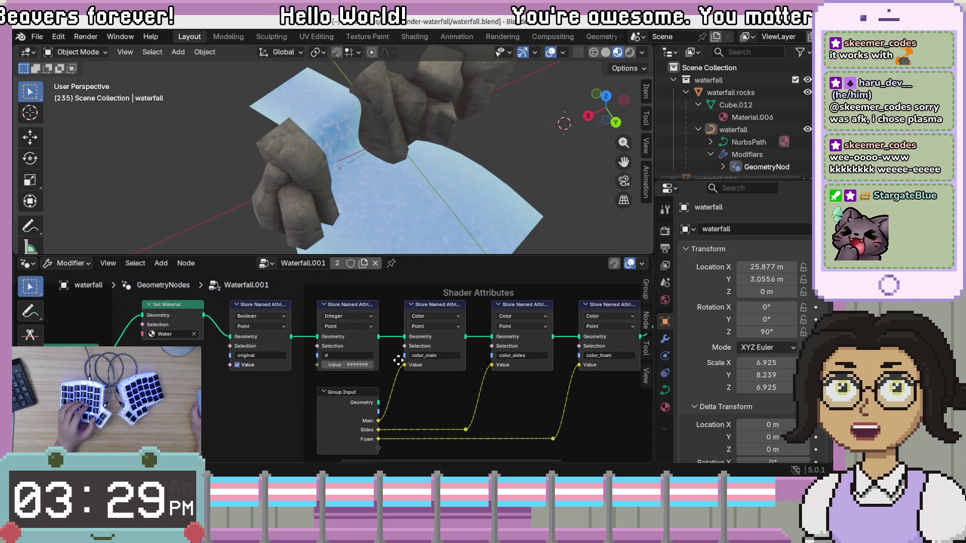
pyautogui.rightClick(367, 372)
pyautogui.scroll(3, 342, 365)
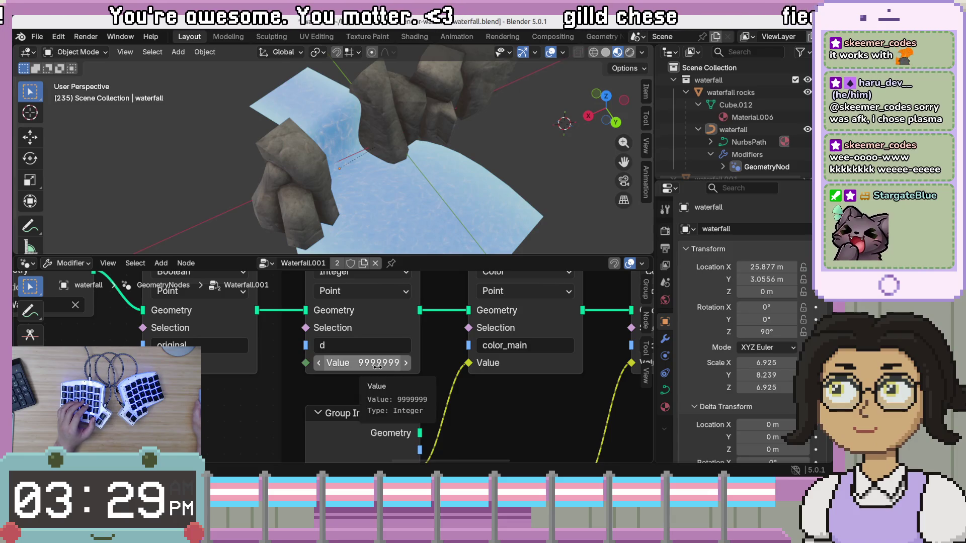
# Step: Review the Shader Attributes frame storing color_main, color_sides and color_foam, then switch to the Shading view
pyautogui.moveTo(263, 362); pyautogui.dragTo(227, 414)
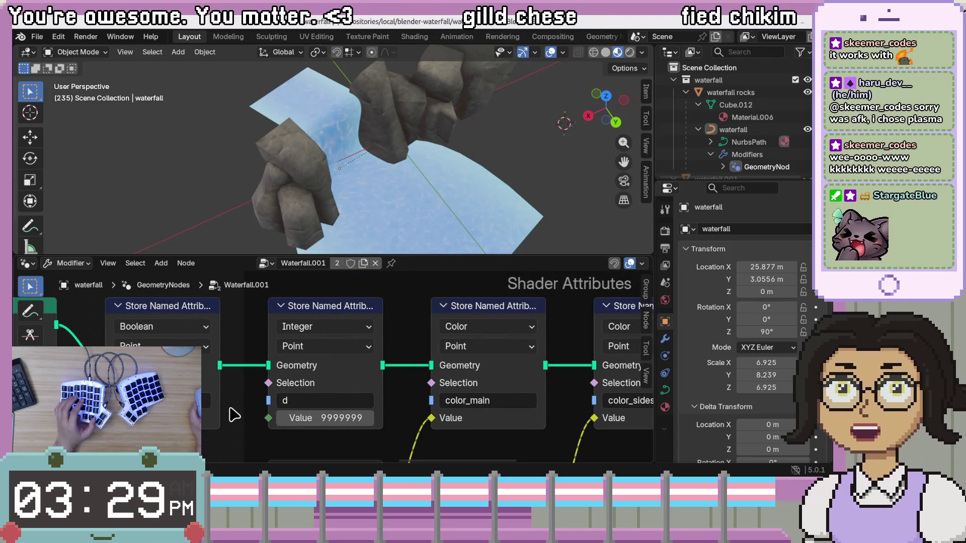
pyautogui.scroll(-2, 246, 428)
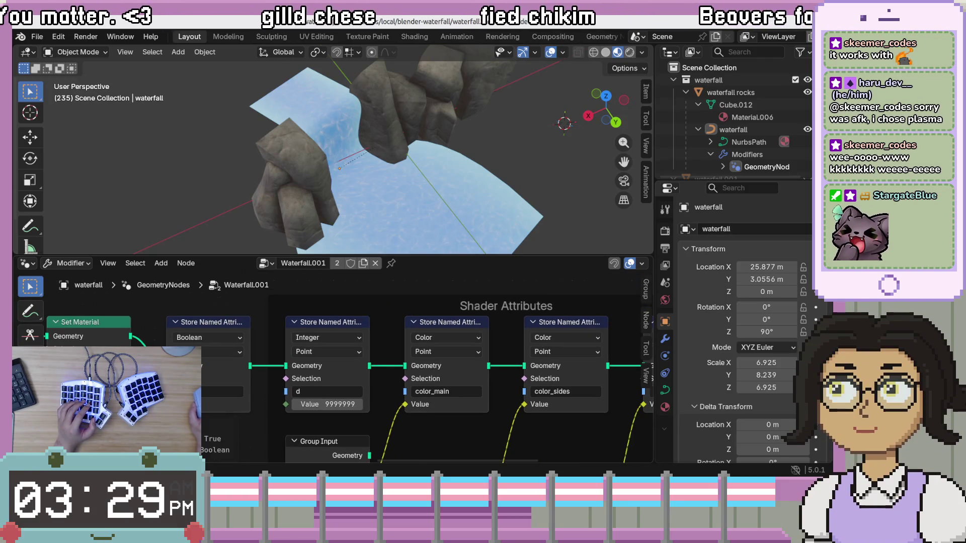
pyautogui.moveTo(395, 410); pyautogui.dragTo(357, 370)
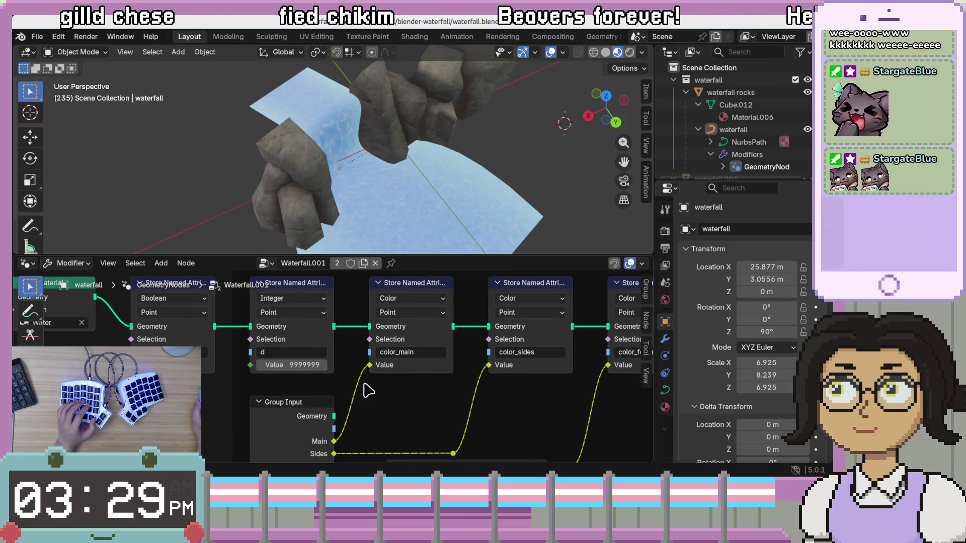
pyautogui.scroll(-2, 465, 389)
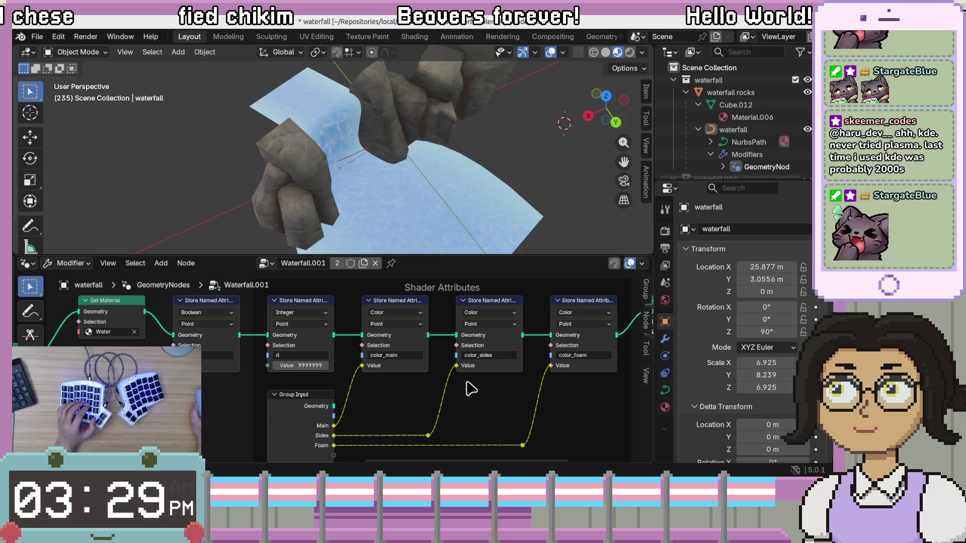
pyautogui.moveTo(546, 389); pyautogui.dragTo(492, 395)
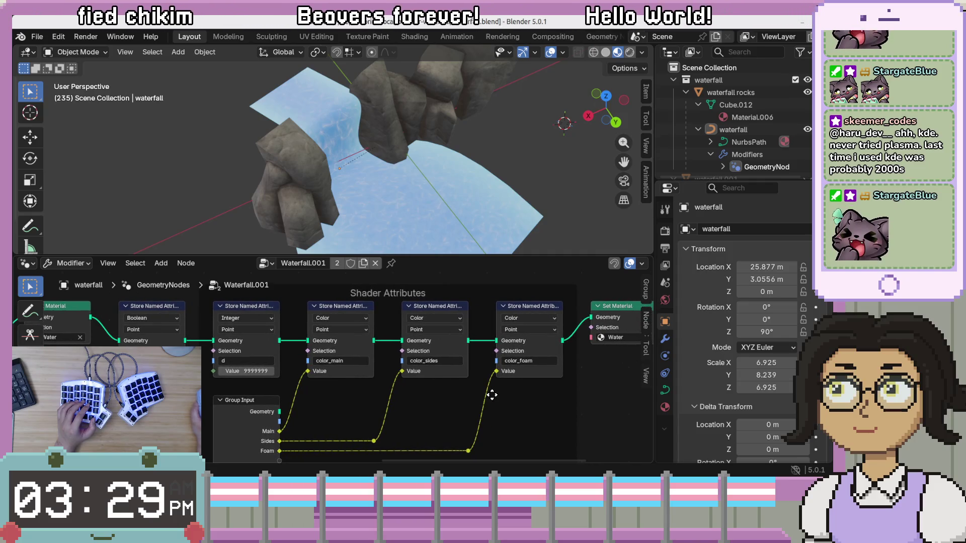
pyautogui.click(415, 36)
pyautogui.scroll(10, 508, 393)
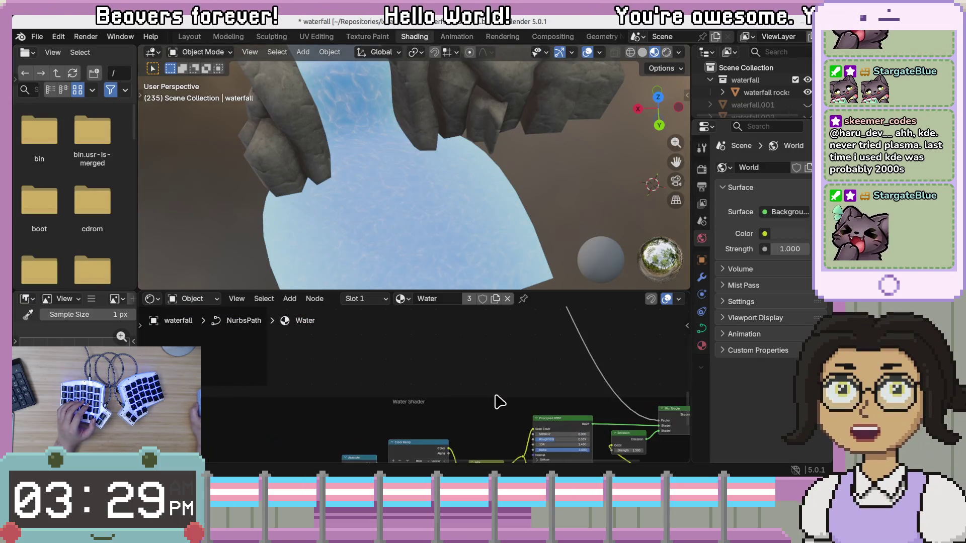
pyautogui.moveTo(407, 430)
pyautogui.mouseDown()
pyautogui.moveTo(471, 380)
pyautogui.moveTo(573, 395)
pyautogui.moveTo(341, 362)
pyautogui.moveTo(403, 390)
pyautogui.moveTo(384, 373)
pyautogui.moveTo(545, 424)
pyautogui.moveTo(421, 440)
pyautogui.moveTo(312, 393)
pyautogui.moveTo(406, 363)
pyautogui.moveTo(401, 345)
pyautogui.moveTo(566, 422)
pyautogui.mouseUp()
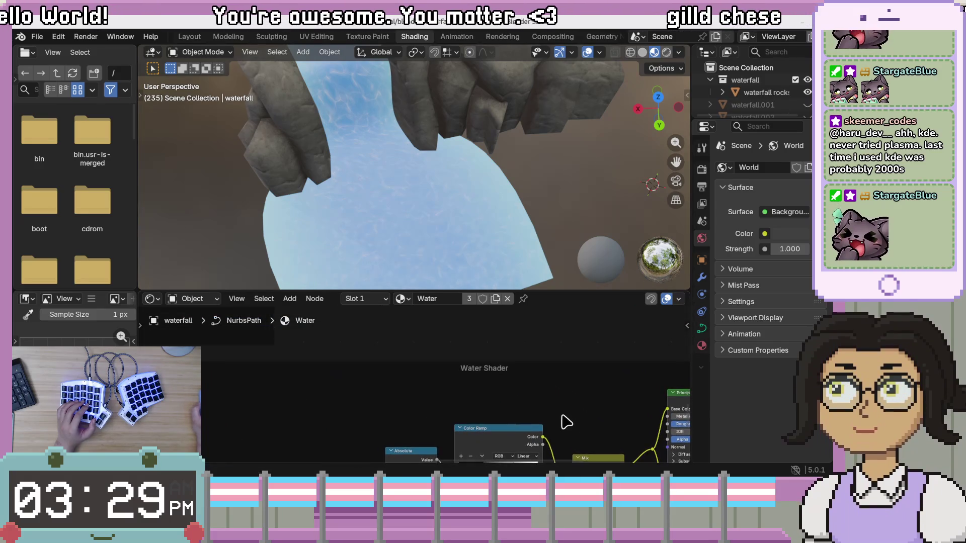
pyautogui.moveTo(464, 385)
pyautogui.mouseDown()
pyautogui.moveTo(575, 406)
pyautogui.moveTo(366, 392)
pyautogui.moveTo(348, 410)
pyautogui.mouseUp()
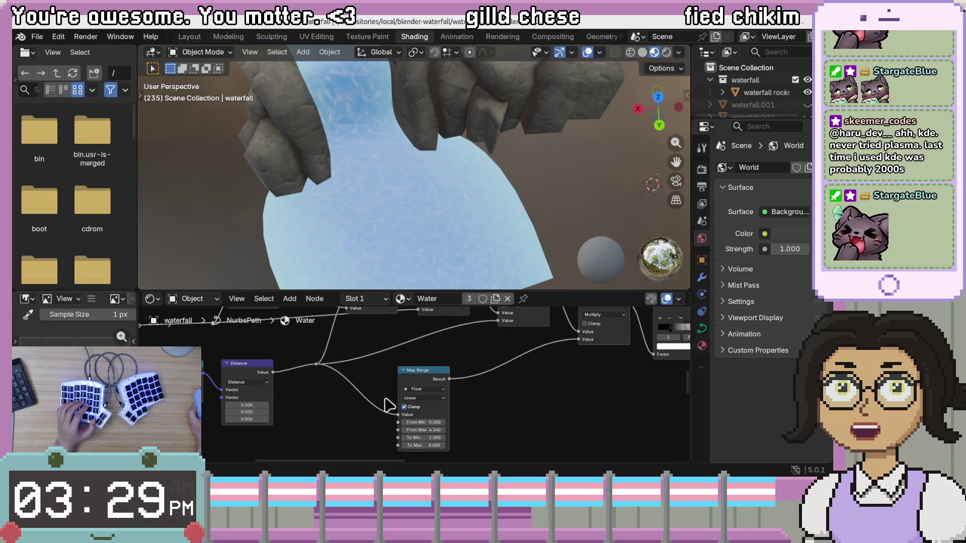
pyautogui.moveTo(423, 394)
pyautogui.mouseDown()
pyautogui.moveTo(434, 416)
pyautogui.moveTo(289, 395)
pyautogui.moveTo(492, 403)
pyautogui.moveTo(267, 391)
pyautogui.moveTo(584, 323)
pyautogui.mouseUp()
pyautogui.moveTo(459, 436)
pyautogui.mouseDown()
pyautogui.moveTo(537, 440)
pyautogui.moveTo(623, 379)
pyautogui.moveTo(627, 393)
pyautogui.mouseUp()
pyautogui.moveTo(627, 426)
pyautogui.mouseDown()
pyautogui.moveTo(446, 347)
pyautogui.moveTo(386, 376)
pyautogui.moveTo(394, 337)
pyautogui.moveTo(389, 359)
pyautogui.mouseUp()
pyautogui.scroll(-2, 377, 341)
pyautogui.hscroll(4, 378, 341)
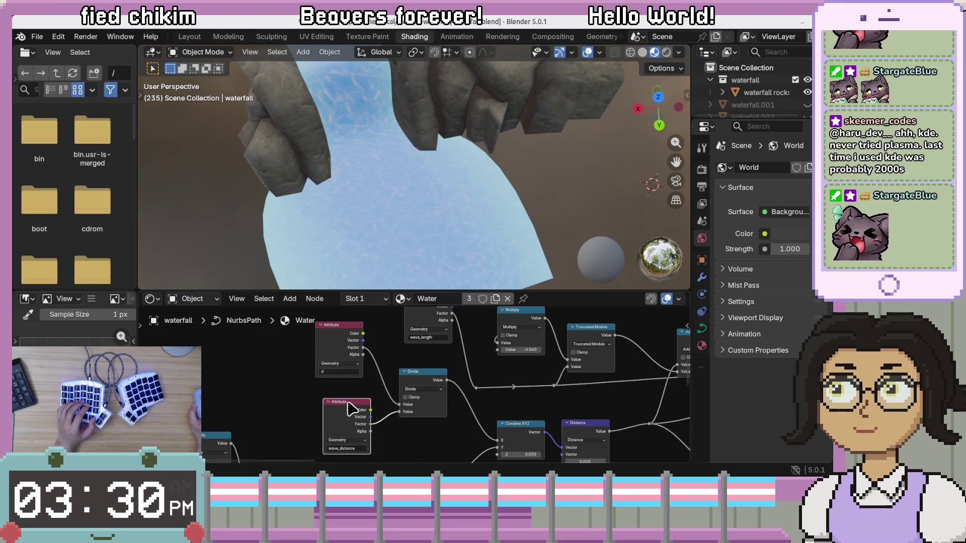
pyautogui.moveTo(355, 407); pyautogui.dragTo(345, 392)
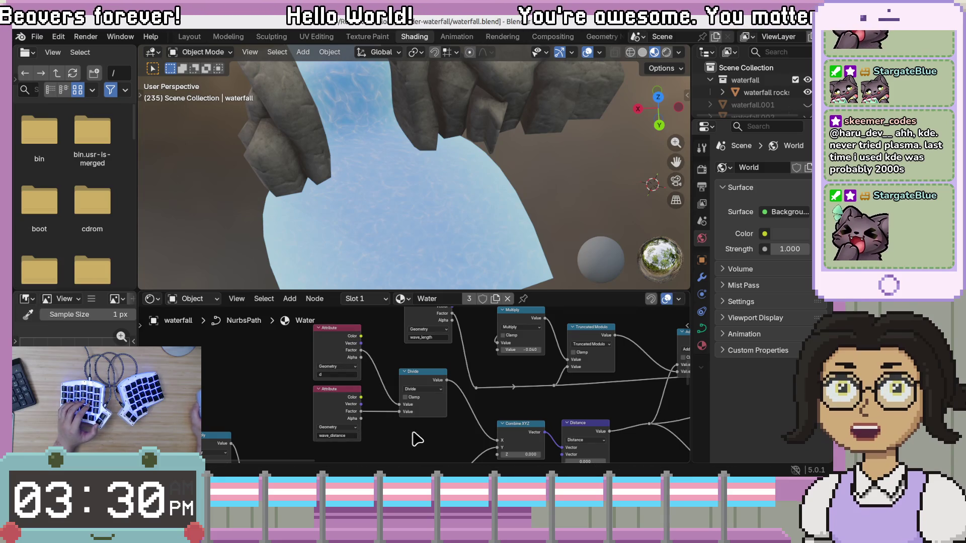
pyautogui.scroll(2, 415, 439)
pyautogui.moveTo(415, 446); pyautogui.dragTo(476, 426)
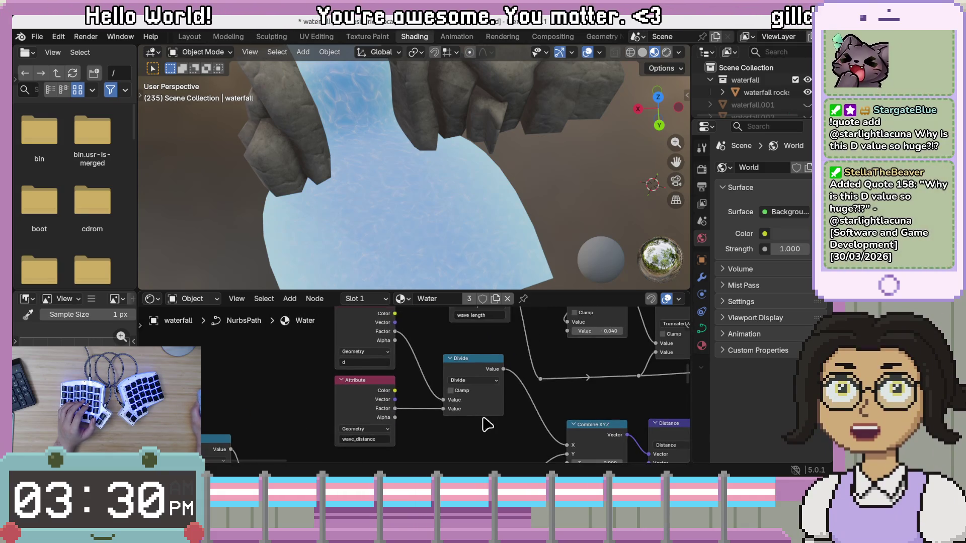
pyautogui.scroll(-1, 453, 417)
pyautogui.click(420, 354)
pyautogui.moveTo(422, 357); pyautogui.dragTo(462, 359)
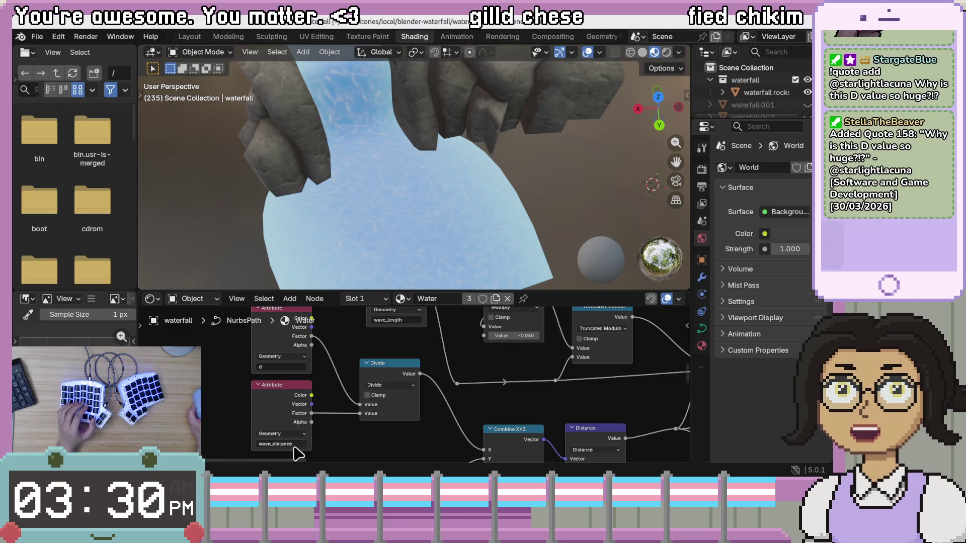
pyautogui.moveTo(401, 440); pyautogui.dragTo(403, 404)
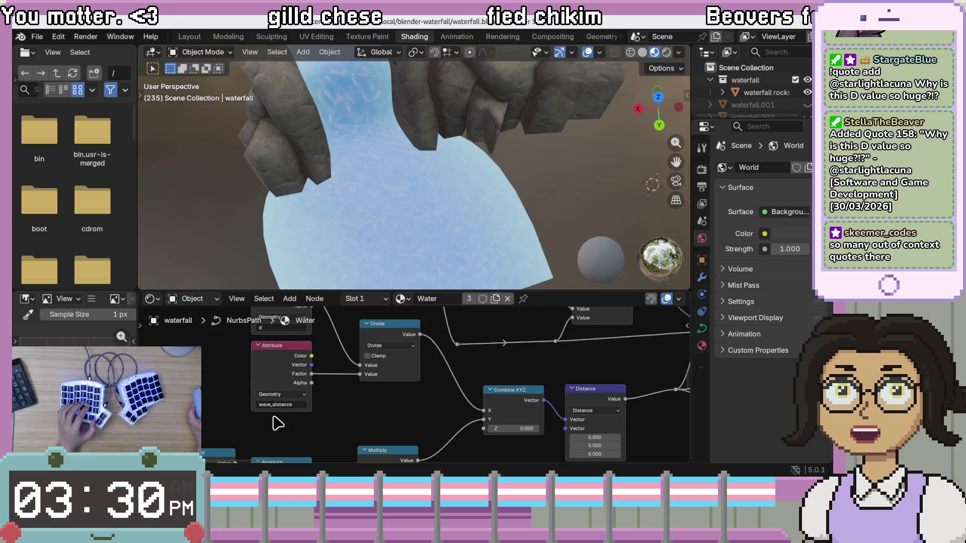
pyautogui.moveTo(388, 385); pyautogui.dragTo(348, 413)
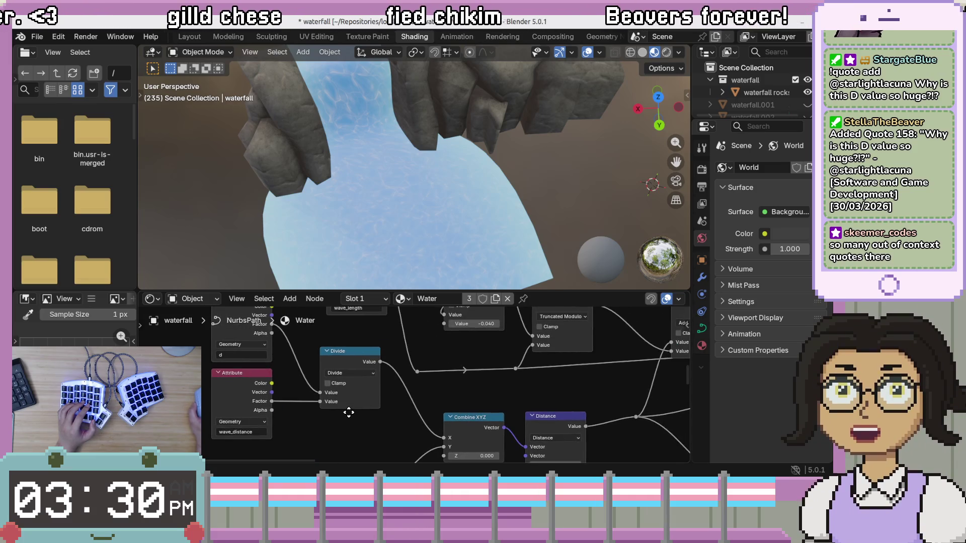
pyautogui.scroll(-1, 419, 427)
pyautogui.moveTo(420, 426)
pyautogui.mouseDown()
pyautogui.moveTo(493, 358)
pyautogui.moveTo(589, 341)
pyautogui.mouseUp()
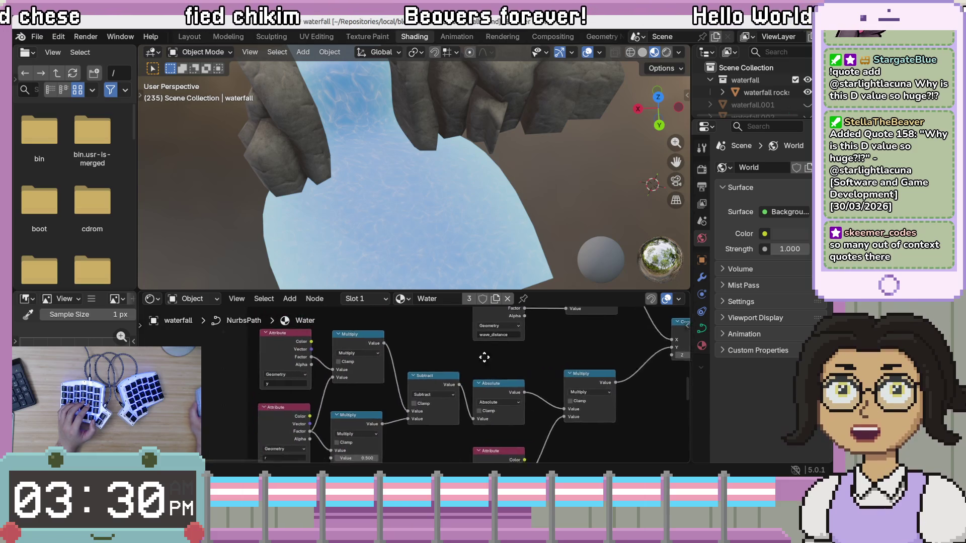
# Step: Nudge the Attribute and Multiply nodes into line
pyautogui.hscroll(-3, 488, 380)
pyautogui.scroll(1, 451, 369)
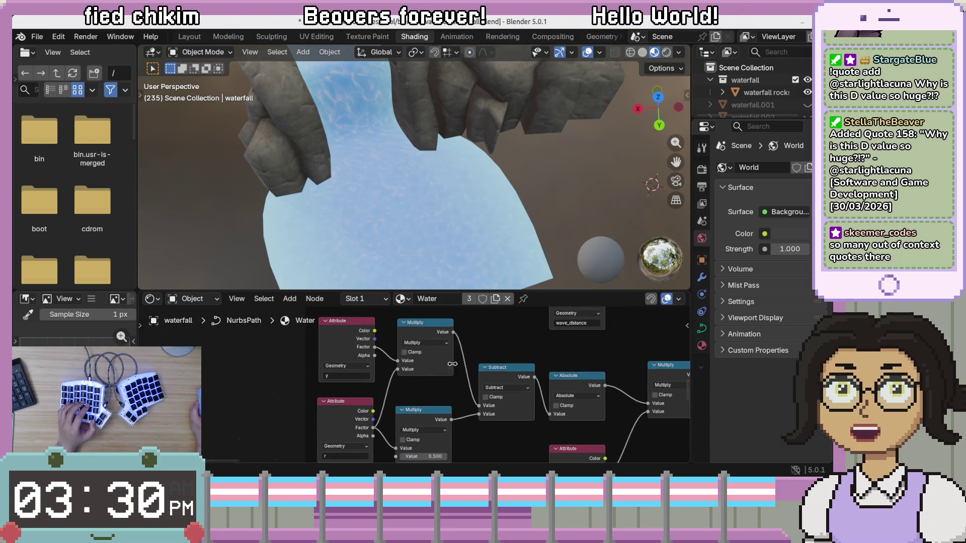
pyautogui.scroll(-1, 456, 387)
pyautogui.moveTo(453, 395)
pyautogui.mouseDown()
pyautogui.moveTo(371, 373)
pyautogui.moveTo(368, 403)
pyautogui.moveTo(388, 371)
pyautogui.mouseUp()
pyautogui.moveTo(370, 405)
pyautogui.mouseDown()
pyautogui.moveTo(366, 396)
pyautogui.moveTo(370, 402)
pyautogui.mouseUp()
pyautogui.moveTo(302, 405); pyautogui.dragTo(302, 407)
pyautogui.moveTo(305, 328); pyautogui.dragTo(305, 331)
pyautogui.moveTo(371, 333)
pyautogui.mouseDown()
pyautogui.moveTo(401, 351)
pyautogui.moveTo(398, 322)
pyautogui.moveTo(397, 387)
pyautogui.moveTo(398, 365)
pyautogui.mouseUp()
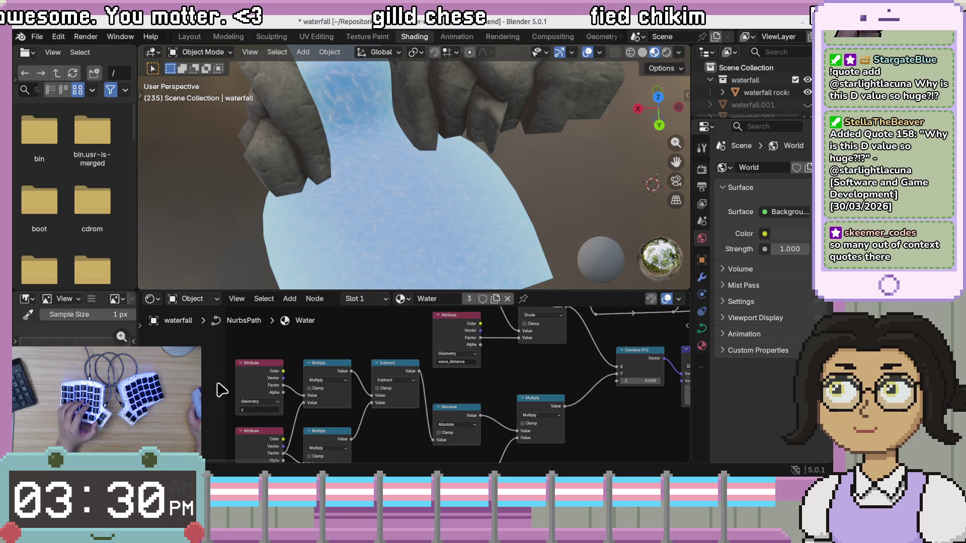
# Step: Move the Attribute, Multiply and Subtract nodes down together and align the Absolute node
pyautogui.scroll(-5, 221, 353)
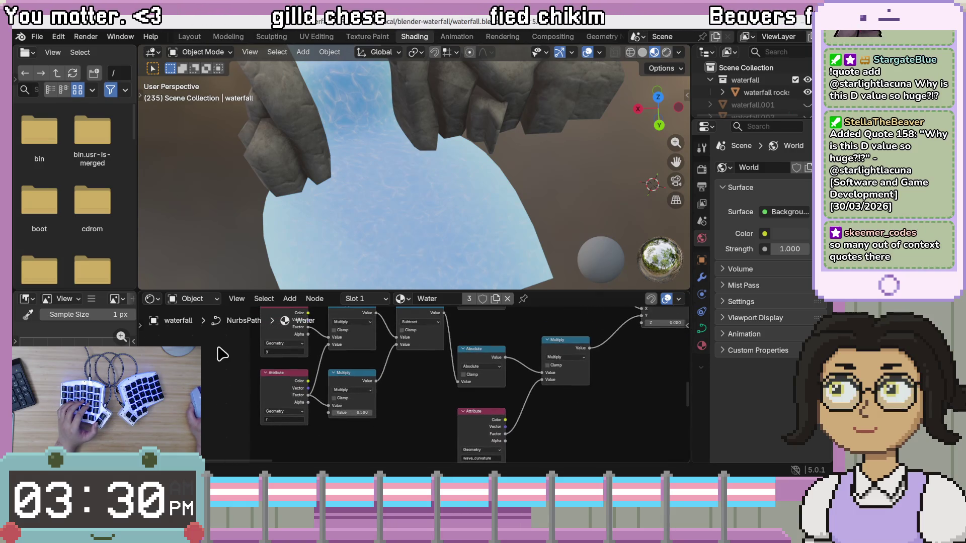
pyautogui.click(279, 342)
pyautogui.keyDown('shift'); pyautogui.click(362, 345); pyautogui.keyUp('shift')
pyautogui.keyDown('shift'); pyautogui.click(425, 352); pyautogui.keyUp('shift')
pyautogui.keyDown('shift'); pyautogui.click(345, 394); pyautogui.keyUp('shift')
pyautogui.keyDown('shift'); pyautogui.click(302, 380); pyautogui.keyUp('shift')
pyautogui.scroll(-2, 416, 388)
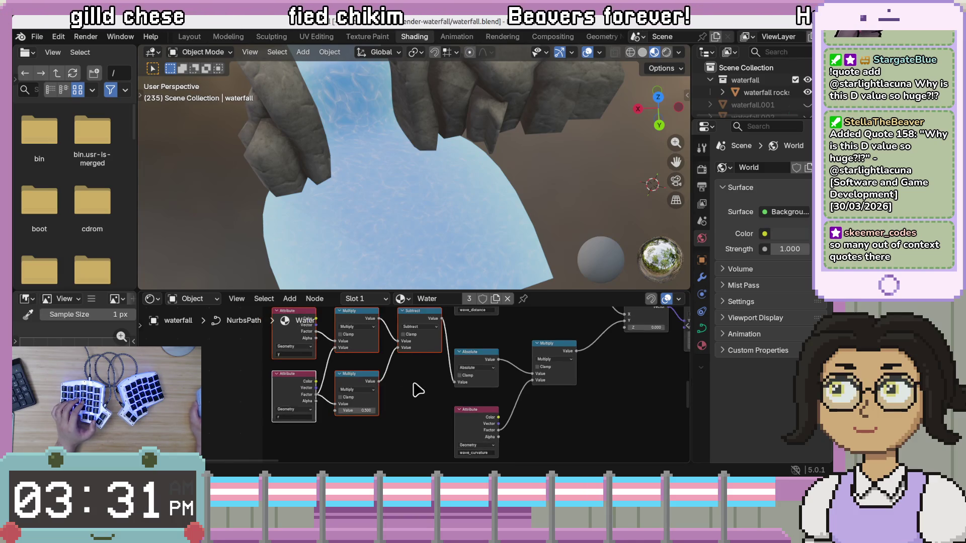
pyautogui.moveTo(421, 322); pyautogui.dragTo(416, 357)
pyautogui.moveTo(475, 354); pyautogui.dragTo(480, 351)
# Step: Reposition the wave_curvature Attribute node to match the row
pyautogui.scroll(2, 447, 379)
pyautogui.hscroll(-5, 477, 392)
pyautogui.scroll(-2, 477, 393)
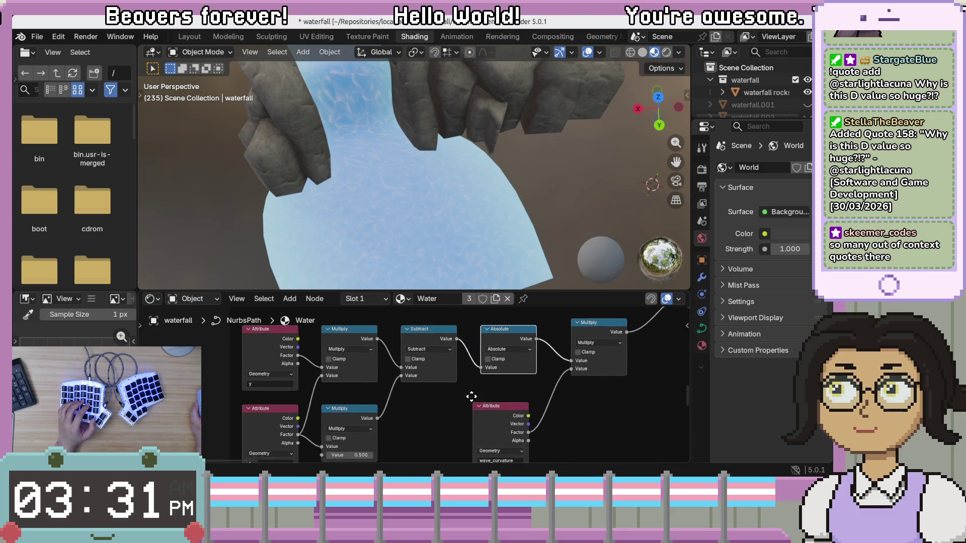
pyautogui.scroll(1, 514, 387)
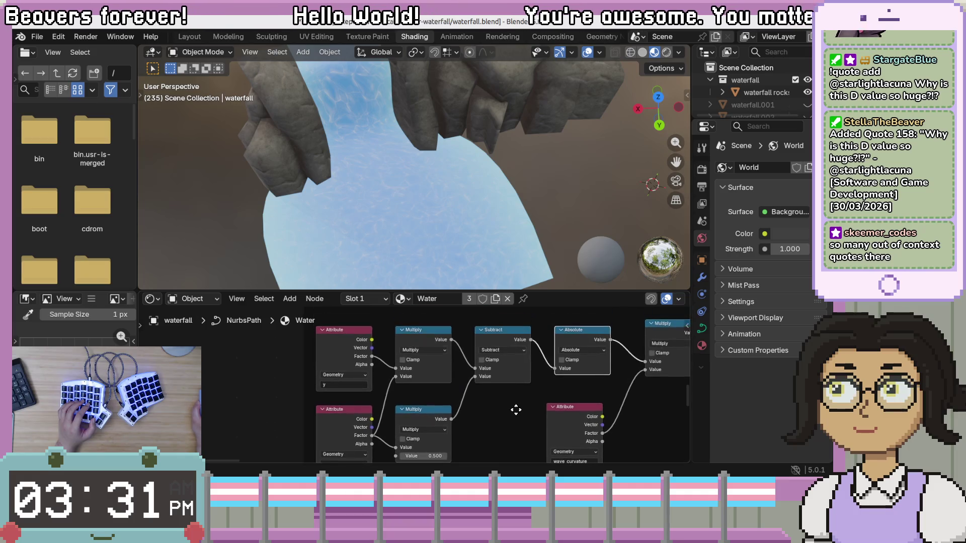
pyautogui.hscroll(8, 514, 387)
pyautogui.moveTo(437, 377)
pyautogui.mouseDown()
pyautogui.moveTo(445, 373)
pyautogui.moveTo(449, 384)
pyautogui.moveTo(440, 384)
pyautogui.moveTo(466, 352)
pyautogui.moveTo(459, 345)
pyautogui.mouseUp()
# Step: Save waterfall.blend and switch back to the Godot editor
pyautogui.hscroll(5, 538, 385)
pyautogui.scroll(2, 538, 385)
pyautogui.hscroll(4, 443, 410)
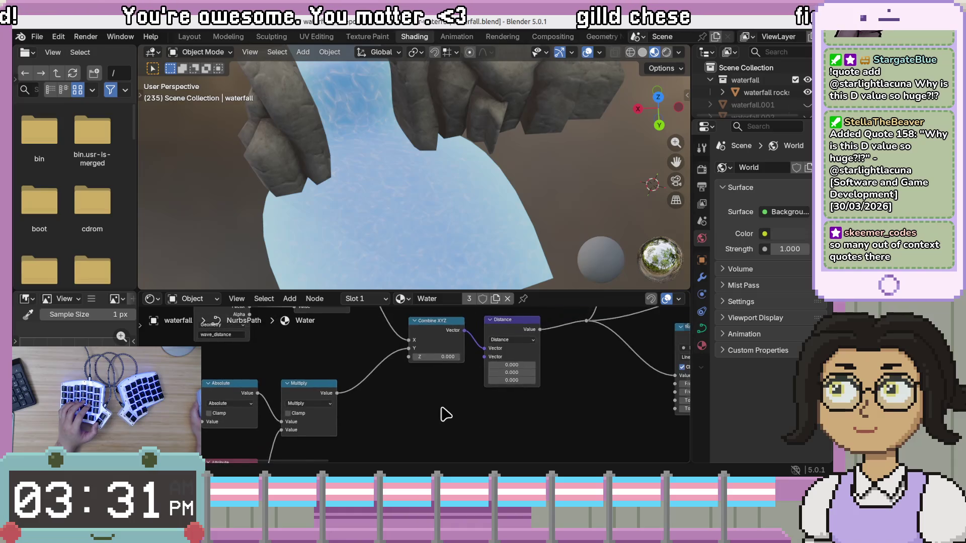
pyautogui.scroll(-1, 446, 408)
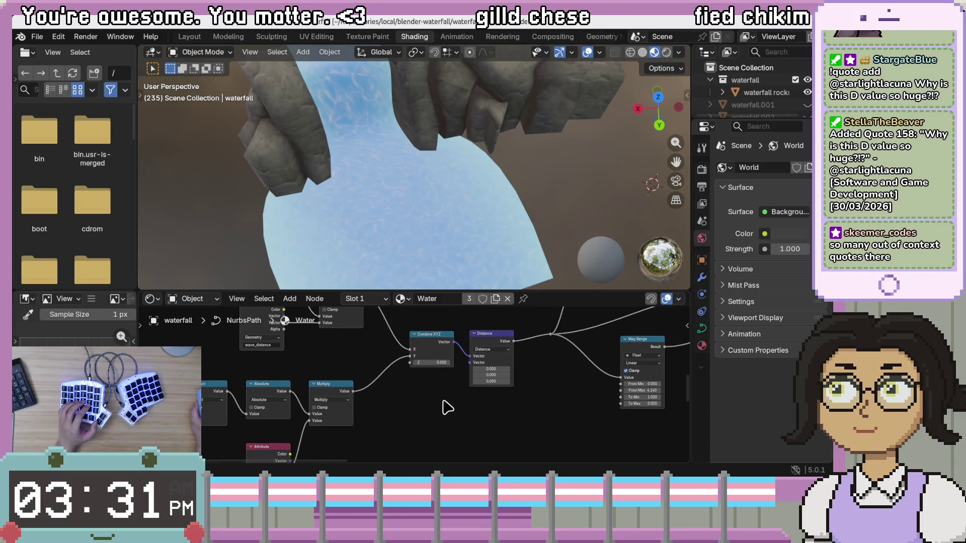
pyautogui.hscroll(-4, 406, 425)
pyautogui.scroll(2, 428, 433)
pyautogui.scroll(-1, 533, 388)
pyautogui.hotkey('ctrl', 's')
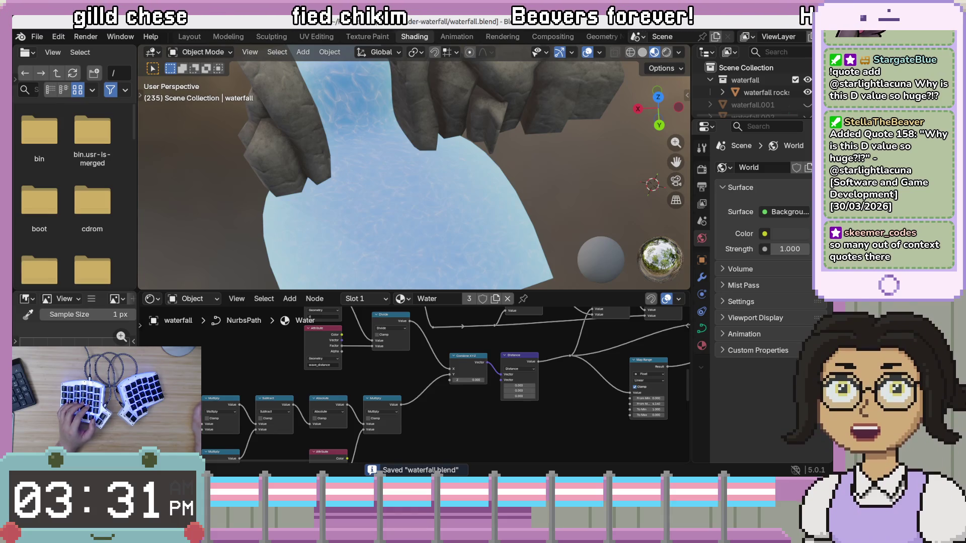
pyautogui.hotkey('alt', 'Tab')
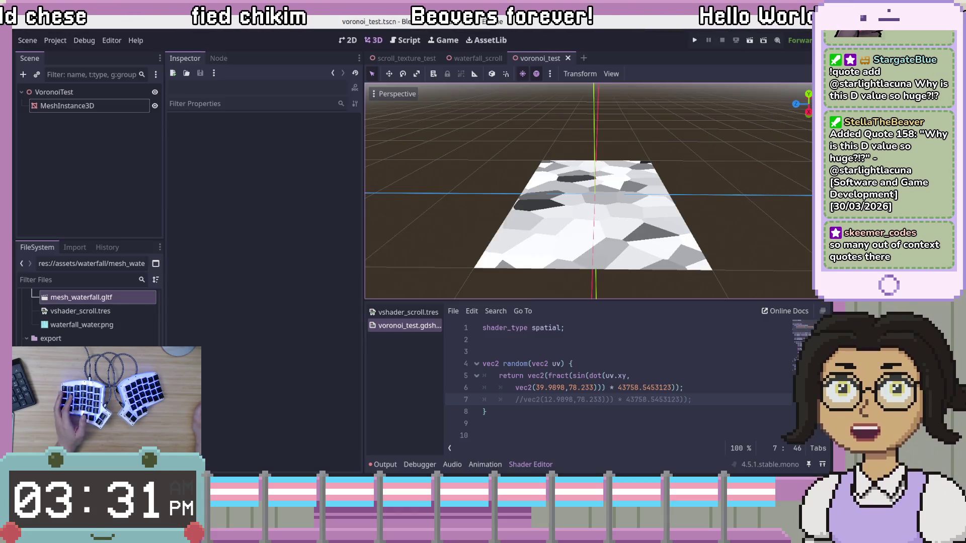
# Step: Review the voronoi shader's commented COLOR line, then open mesh_waterfall.gltf's Advanced Import Settings
pyautogui.click(684, 386)
pyautogui.scroll(-10, 697, 386)
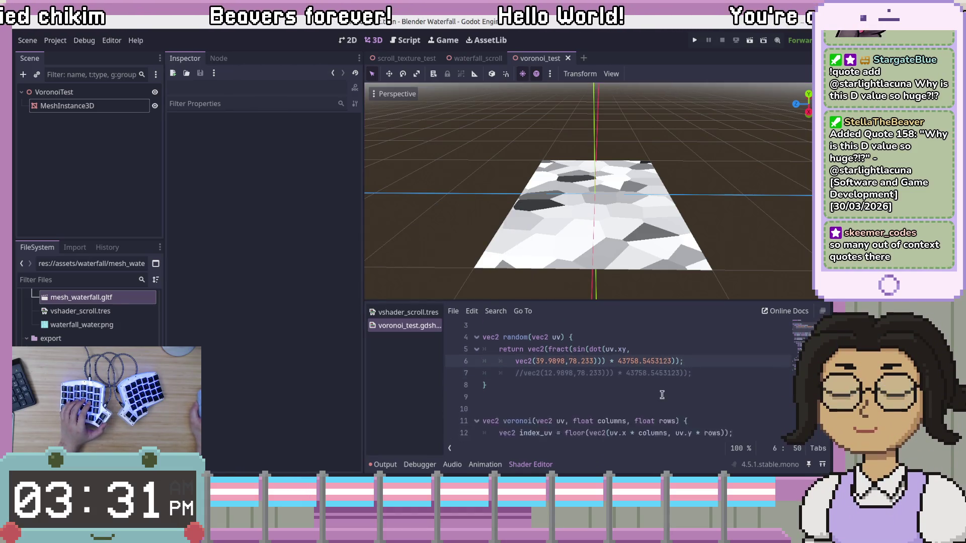
pyautogui.click(654, 388)
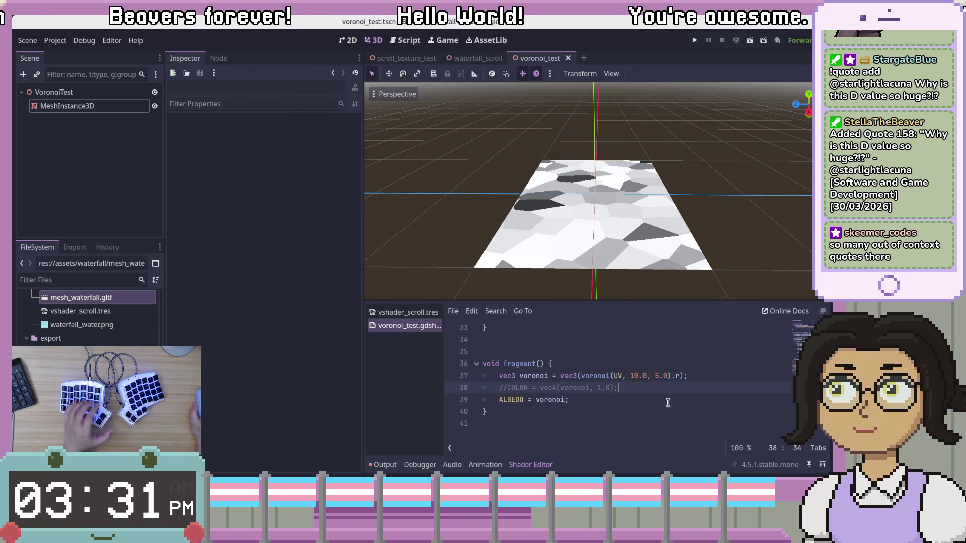
pyautogui.scroll(10, 654, 383)
pyautogui.moveTo(397, 329)
pyautogui.mouseDown()
pyautogui.moveTo(237, 366)
pyautogui.moveTo(265, 373)
pyautogui.moveTo(61, 344)
pyautogui.moveTo(60, 322)
pyautogui.moveTo(105, 247)
pyautogui.moveTo(114, 196)
pyautogui.mouseUp()
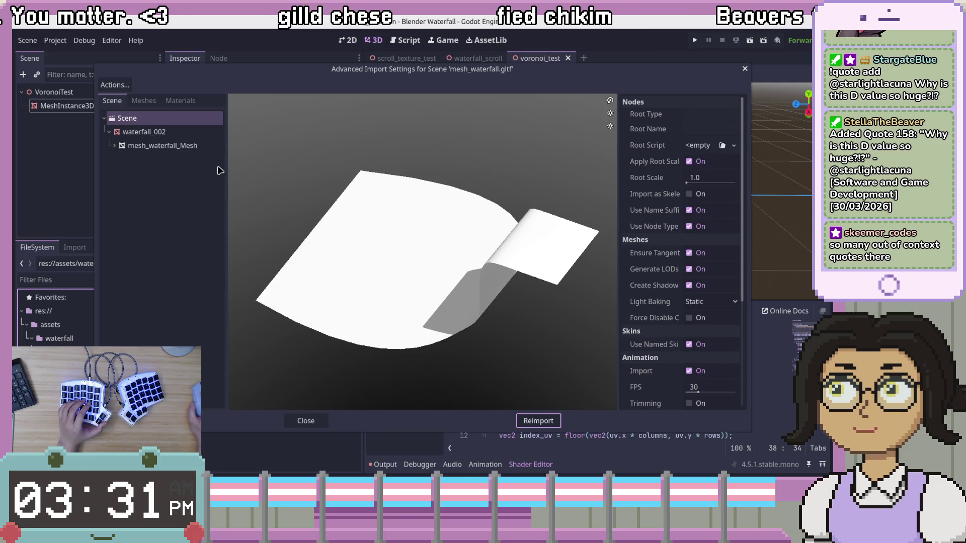
# Step: Confirm the gltf's Material uses an external material path, then close Advanced Import Settings
pyautogui.click(180, 101)
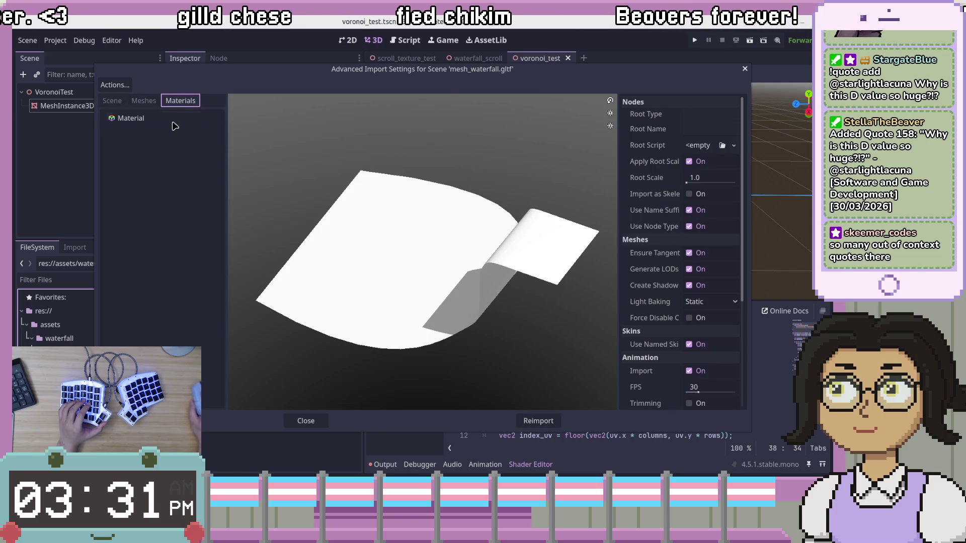
pyautogui.click(173, 121)
pyautogui.click(694, 133)
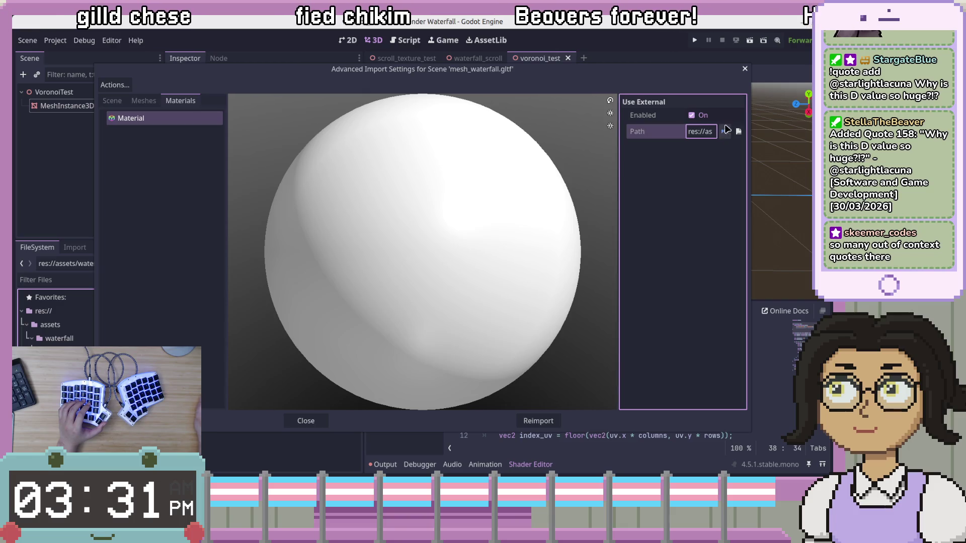
pyautogui.click(739, 132)
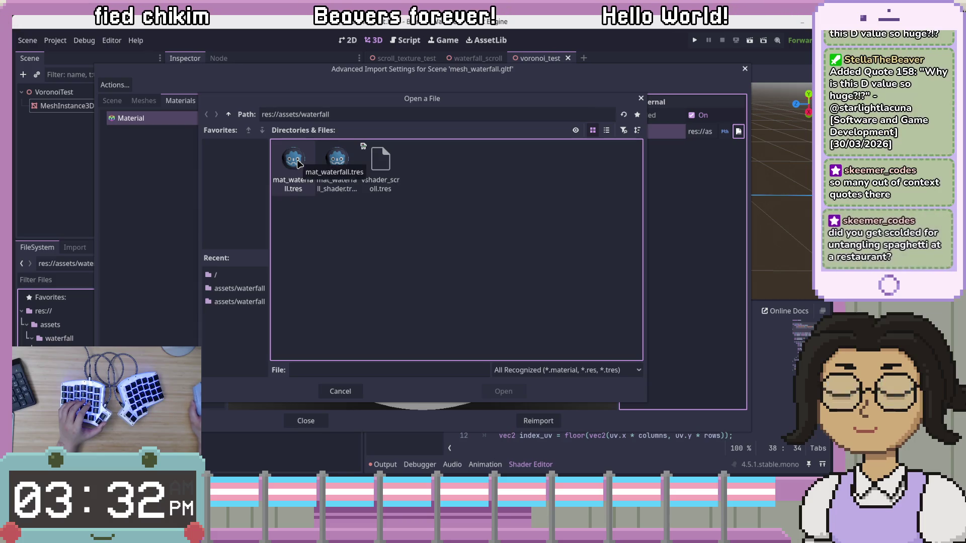
pyautogui.click(343, 390)
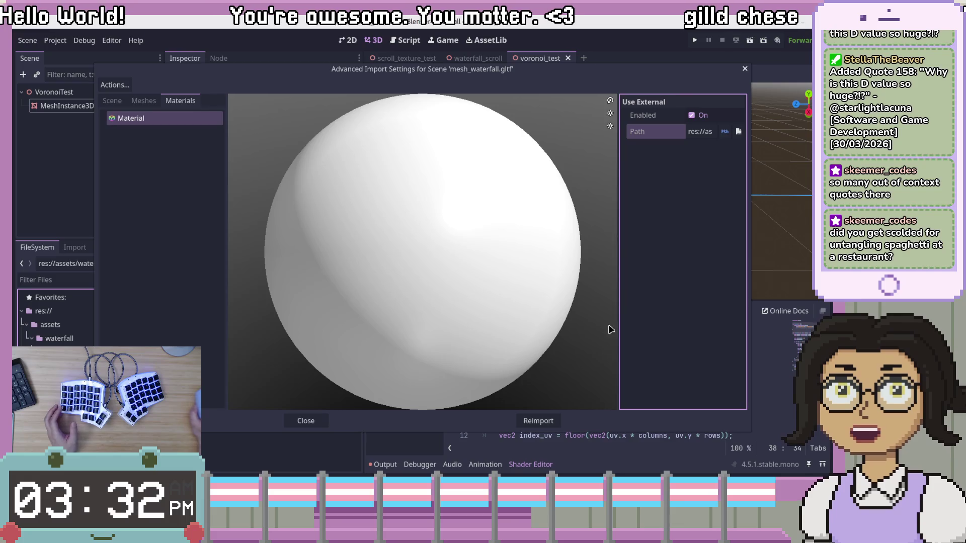
pyautogui.moveTo(535, 74); pyautogui.dragTo(544, 67)
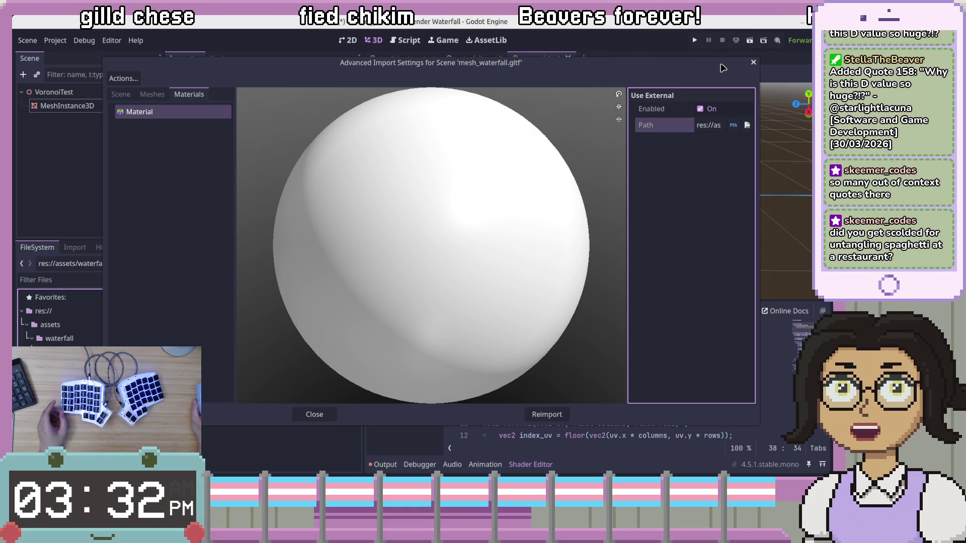
pyautogui.click(753, 64)
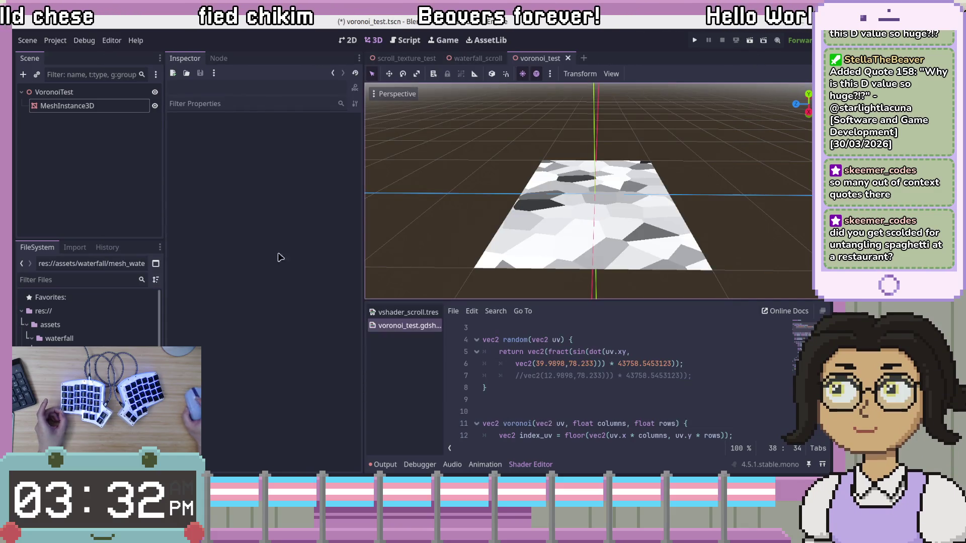
pyautogui.moveTo(736, 222)
pyautogui.mouseDown()
pyautogui.moveTo(667, 243)
pyautogui.moveTo(725, 208)
pyautogui.mouseUp()
pyautogui.click(129, 166)
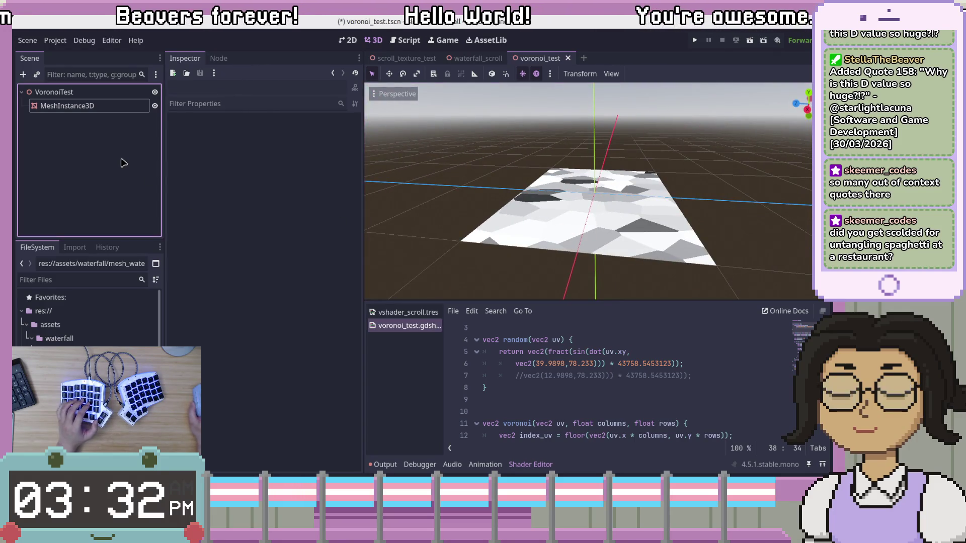
pyautogui.click(90, 317)
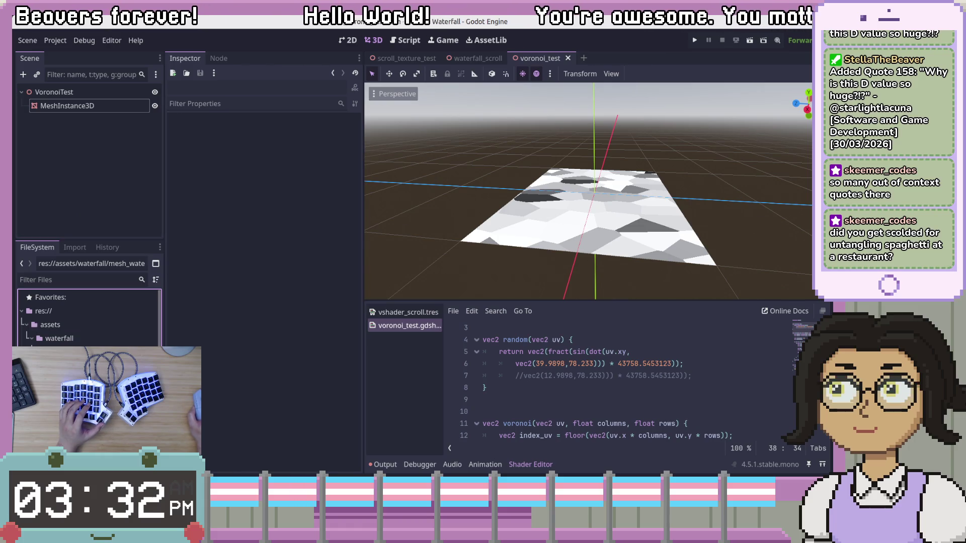
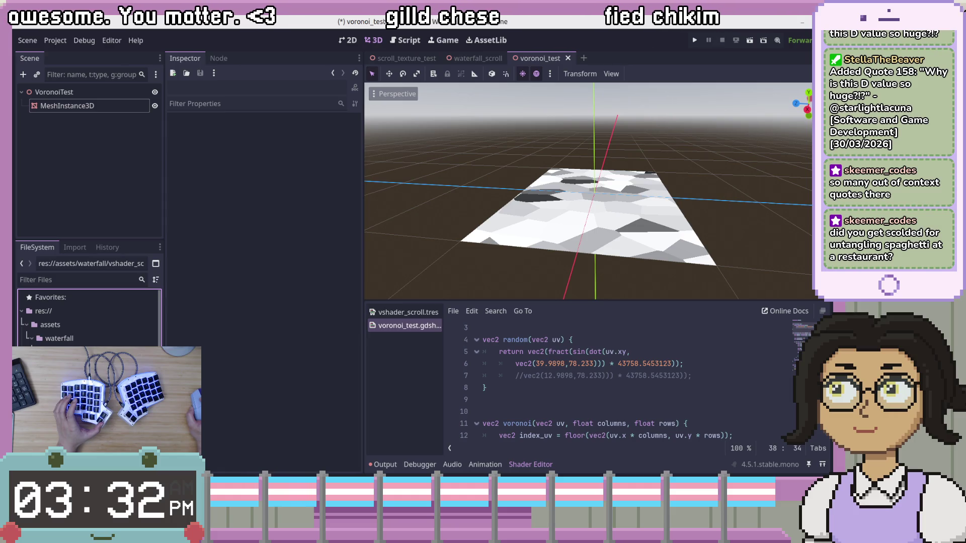
# Step: Select the MeshInstance3D plane and view the waterfall mesh's import settings, closing them unchanged
pyautogui.click(121, 116)
pyautogui.click(120, 107)
pyautogui.click(93, 231)
pyautogui.doubleClick(76, 351)
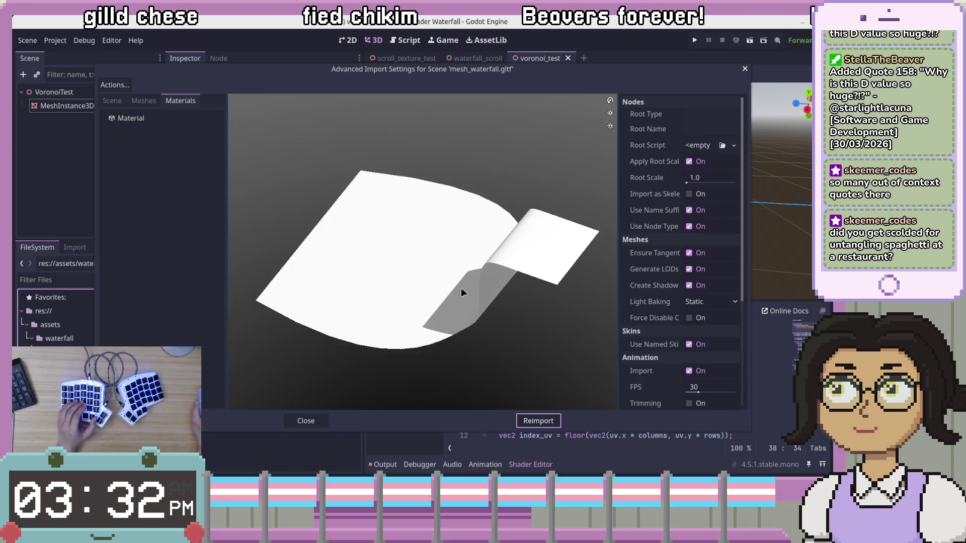
pyautogui.click(306, 421)
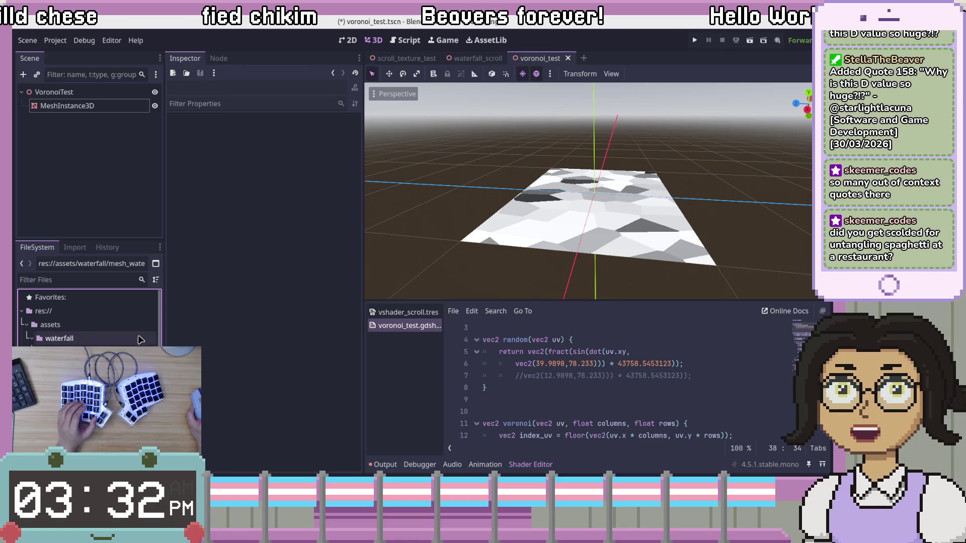
# Step: Reselect the plane and scroll the Inspector to its Surface Material Override
pyautogui.click(98, 108)
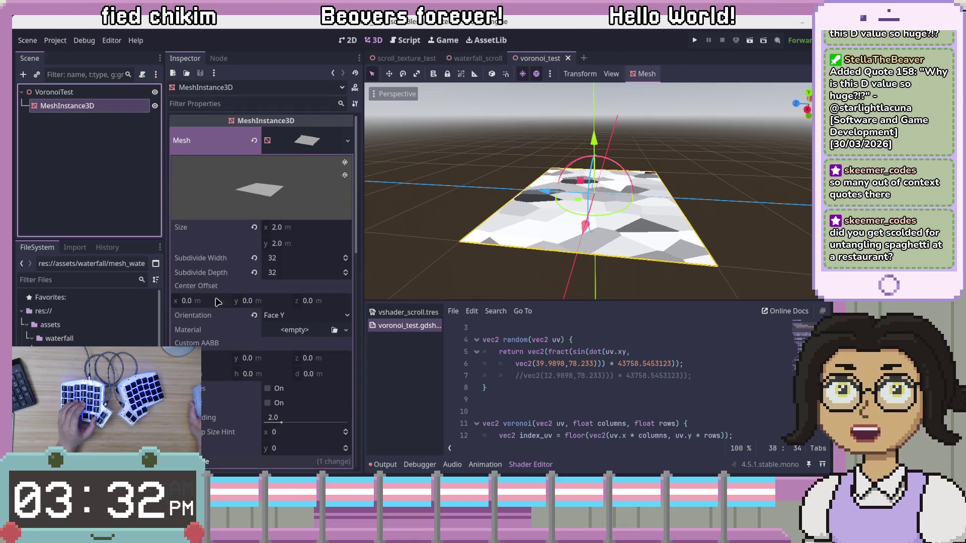
pyautogui.scroll(-10, 219, 299)
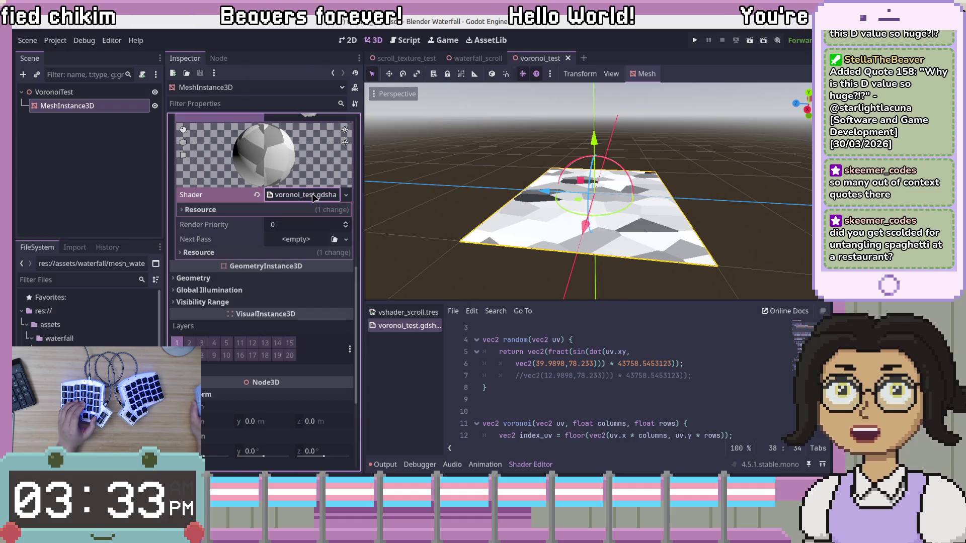
pyautogui.scroll(3, 320, 200)
pyautogui.click(348, 197)
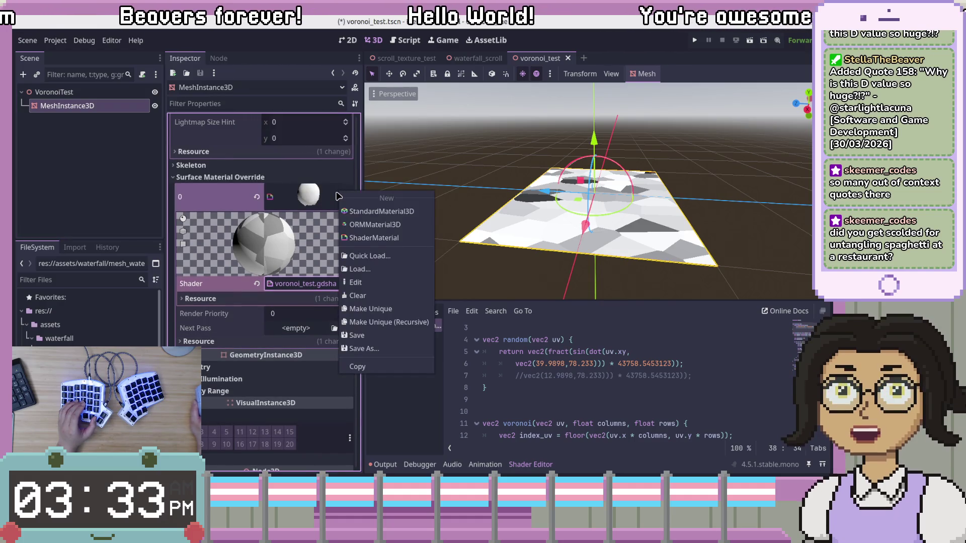
pyautogui.click(375, 342)
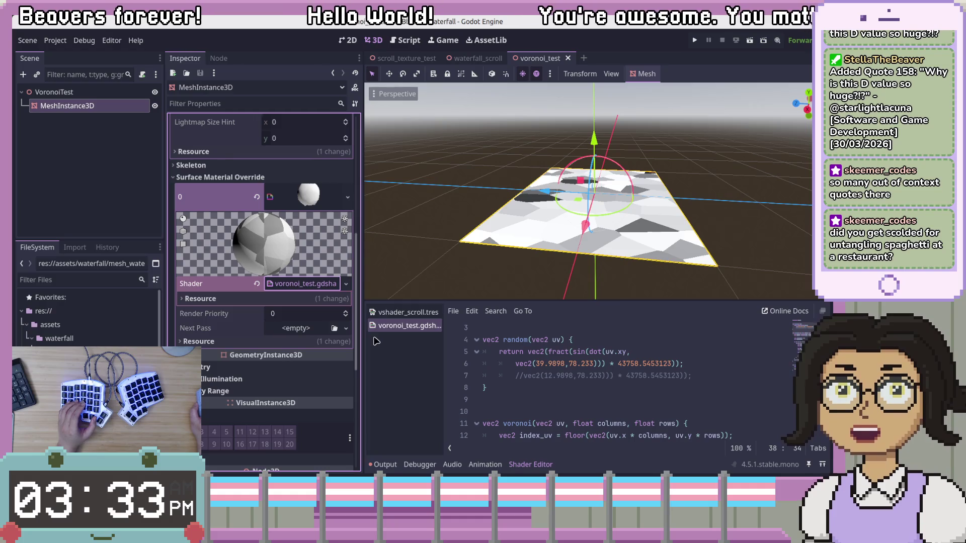
# Step: Use Save As on the plane's material to store it as res://assets/waterfall/voronoi_test.tres
pyautogui.rightClick(301, 195)
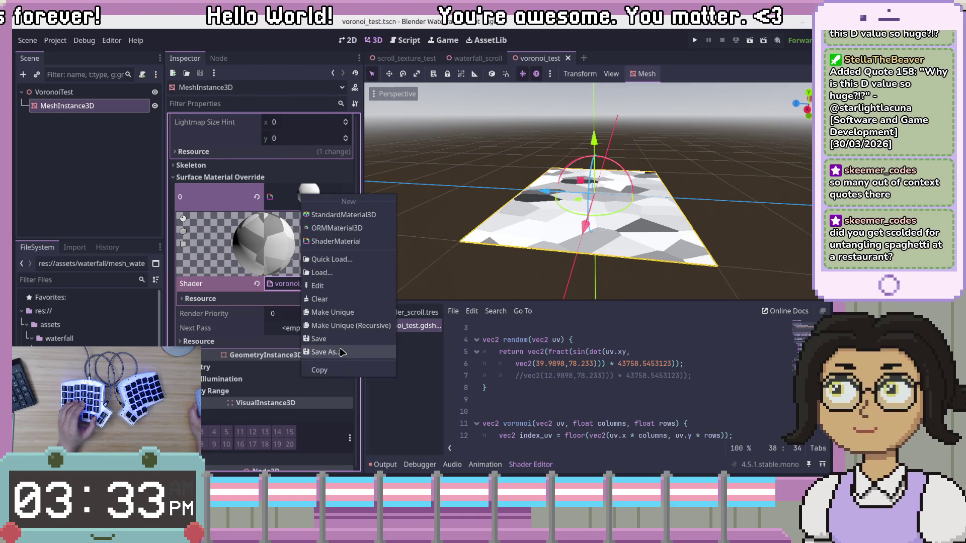
pyautogui.click(342, 353)
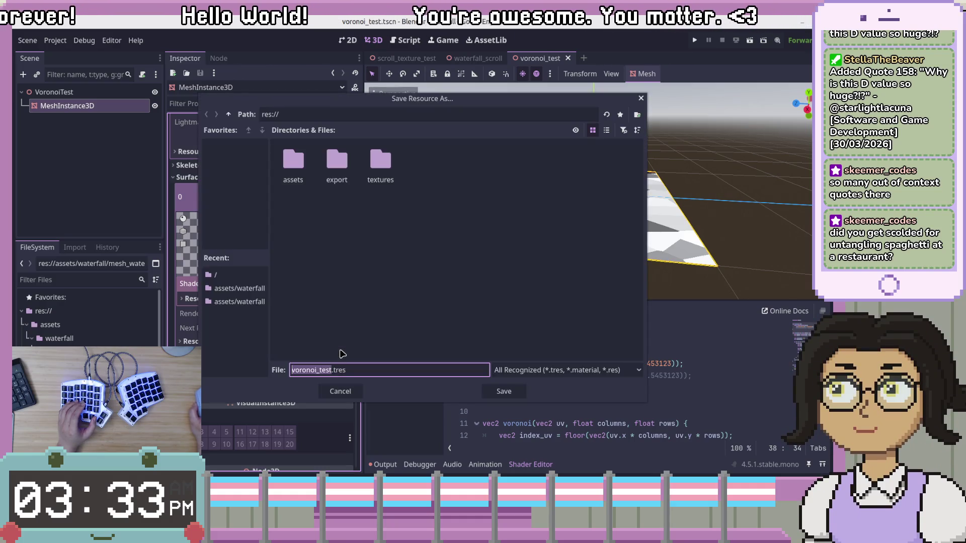
pyautogui.doubleClick(379, 168)
pyautogui.click(229, 115)
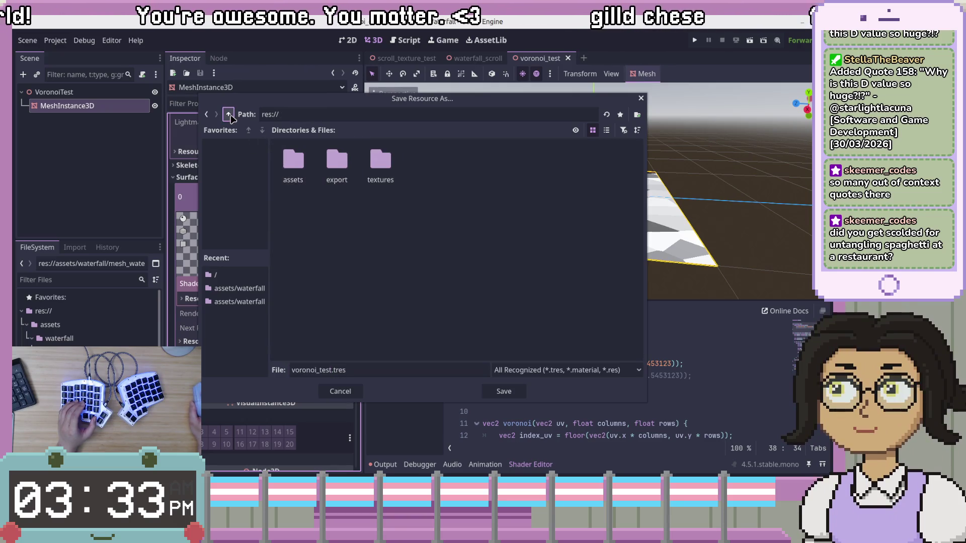
pyautogui.click(371, 236)
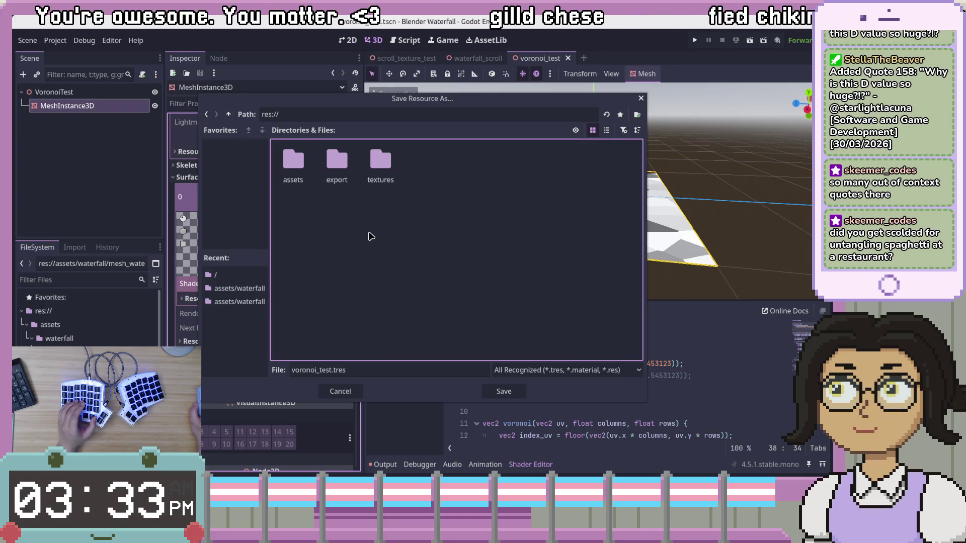
pyautogui.doubleClick(294, 160)
pyautogui.doubleClick(293, 160)
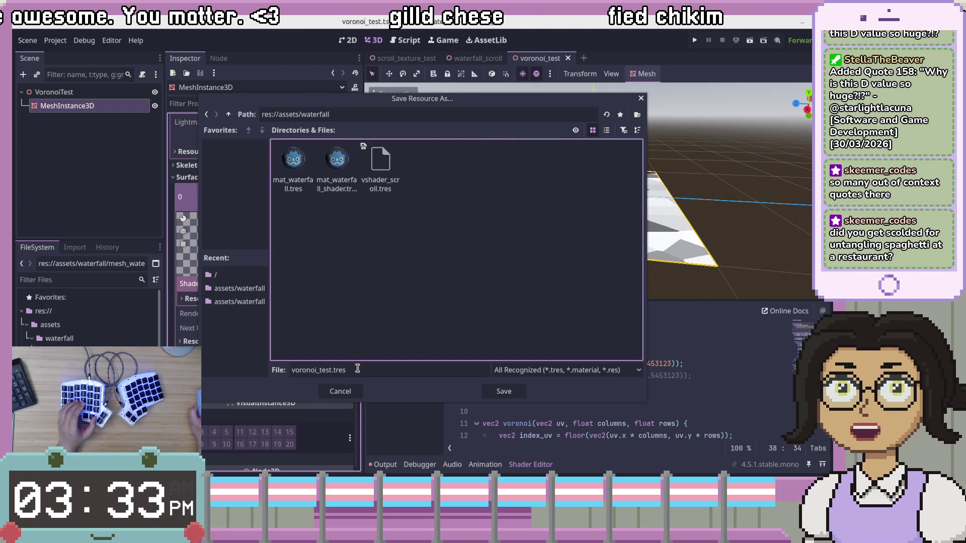
pyautogui.click(504, 391)
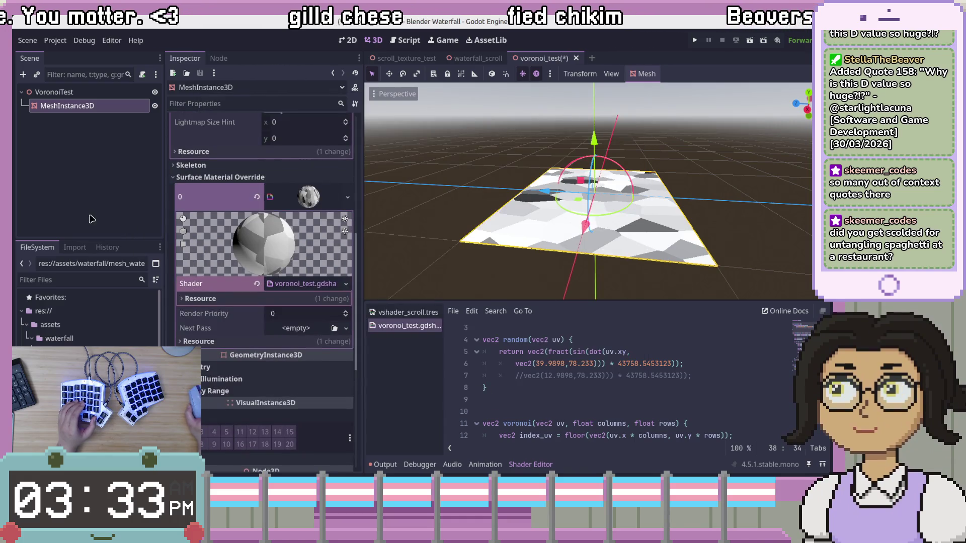
# Step: In the waterfall_scroll scene, open mesh_waterfall's Advanced Import Settings
pyautogui.click(478, 61)
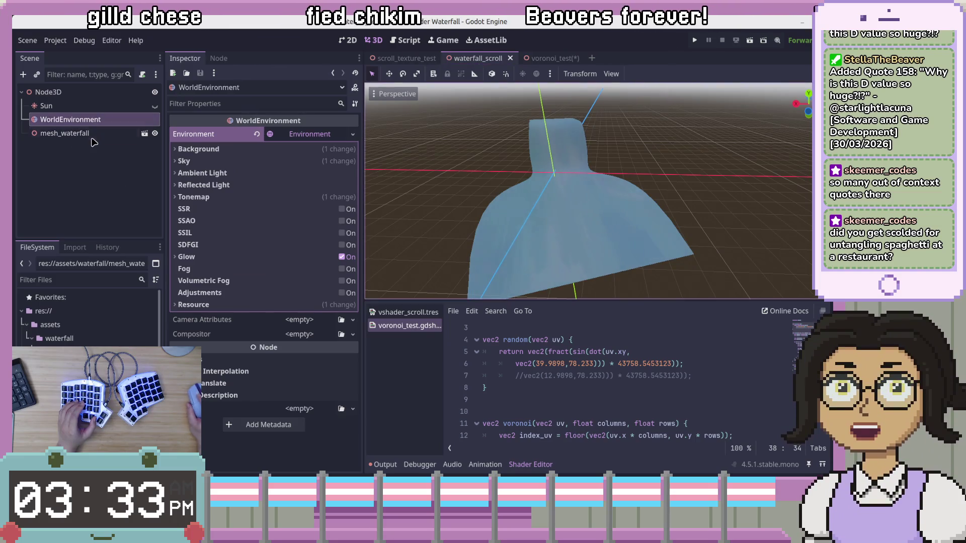
pyautogui.click(125, 134)
pyautogui.click(144, 134)
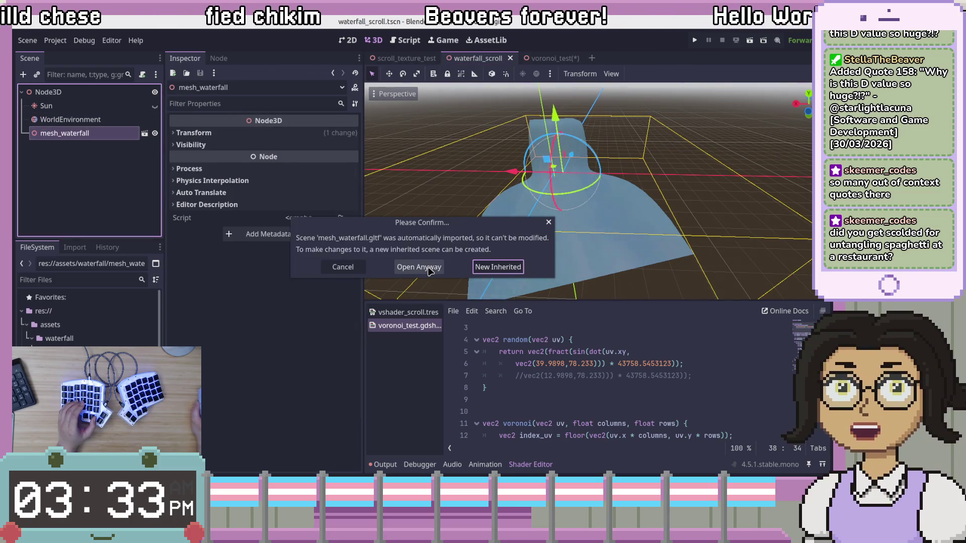
pyautogui.click(343, 267)
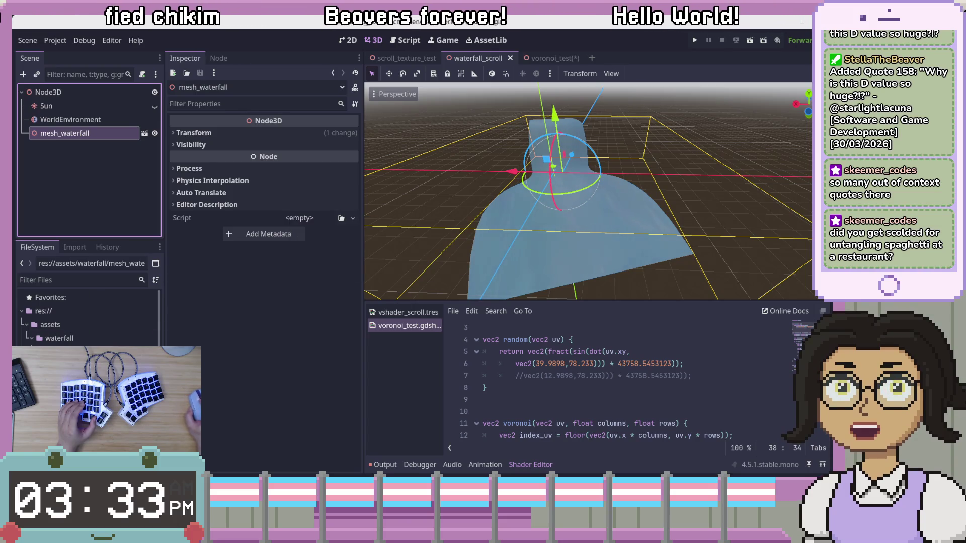
pyautogui.doubleClick(76, 352)
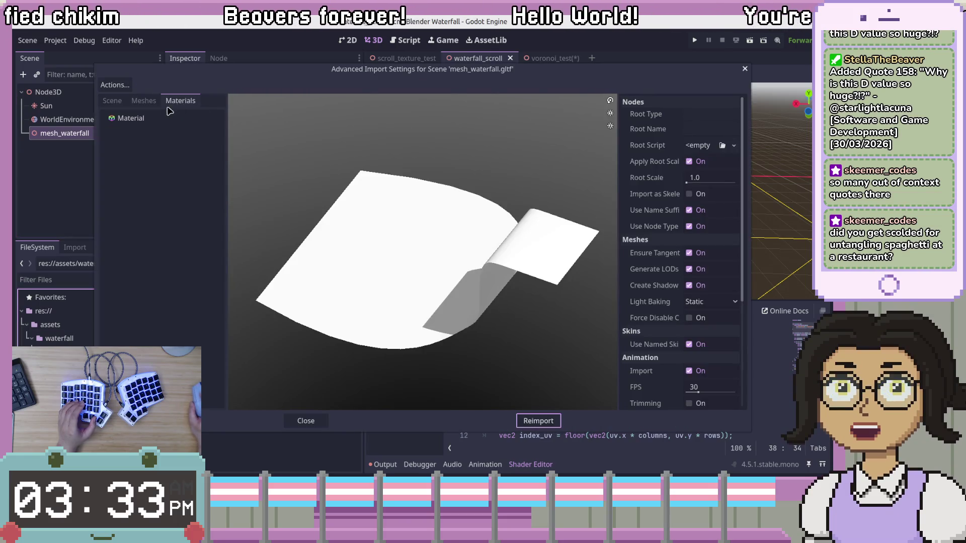
# Step: Assign voronoi_test.tres as the mesh's external material, reimport, and orbit to inspect the result
pyautogui.click(131, 119)
pyautogui.click(739, 132)
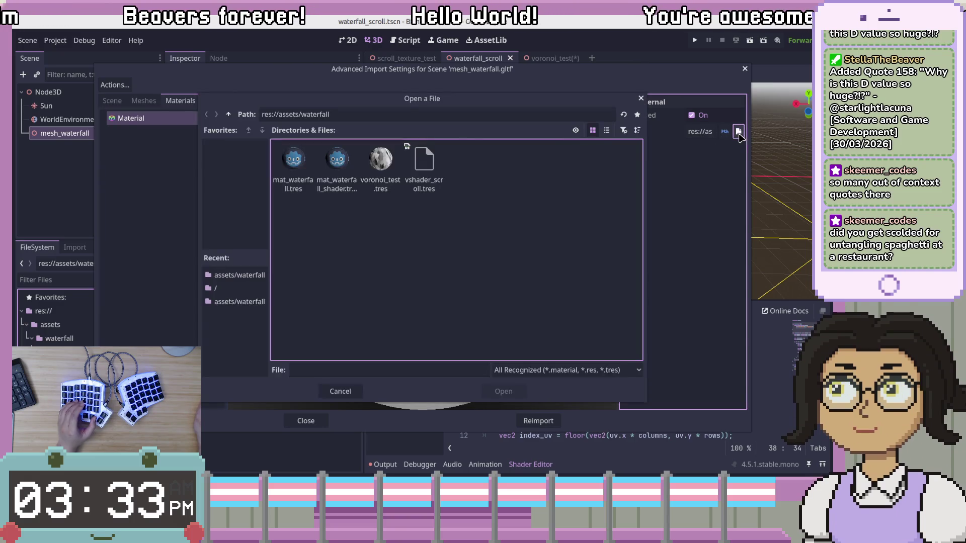
pyautogui.click(424, 166)
pyautogui.click(496, 168)
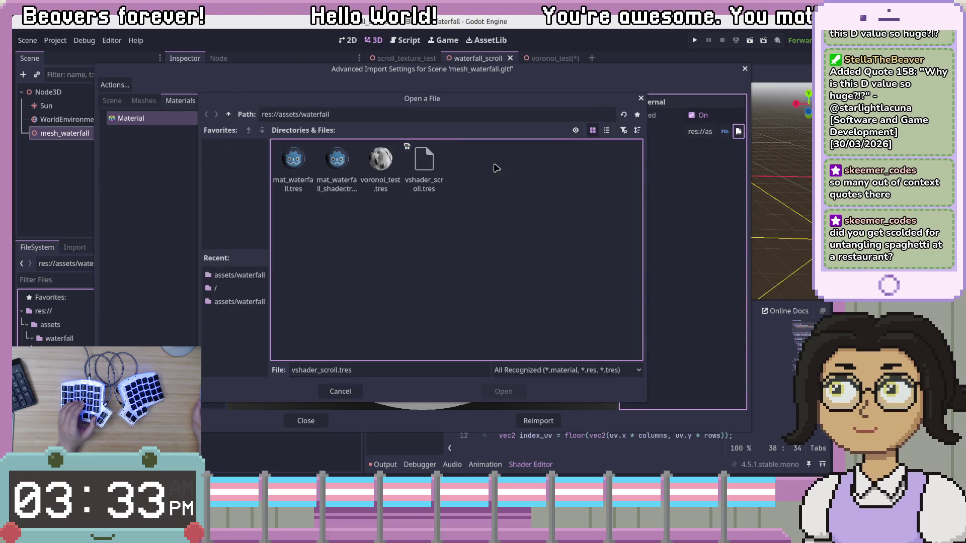
pyautogui.doubleClick(391, 163)
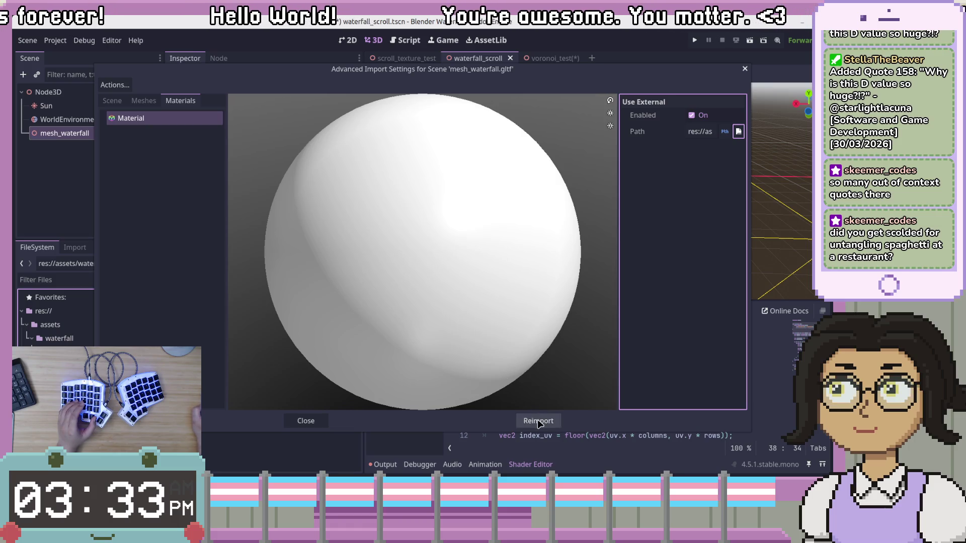
pyautogui.click(538, 422)
pyautogui.moveTo(621, 101)
pyautogui.mouseDown()
pyautogui.moveTo(647, 130)
pyautogui.moveTo(643, 136)
pyautogui.mouseUp()
pyautogui.moveTo(640, 135)
pyautogui.mouseDown()
pyautogui.moveTo(681, 92)
pyautogui.moveTo(565, 135)
pyautogui.mouseUp()
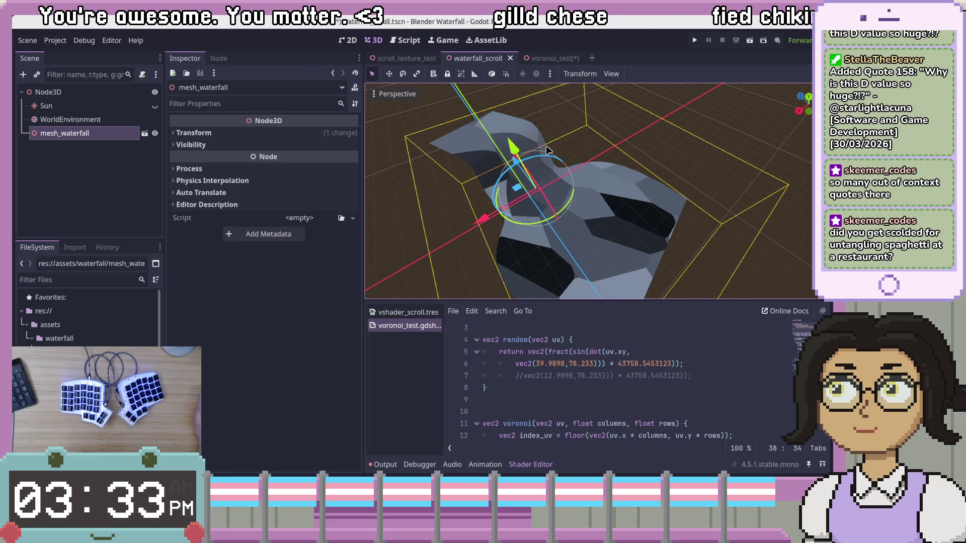
# Step: Compare the voronoi_test plane with the waterfall_scroll scene, orbiting the plane's view
pyautogui.click(551, 58)
pyautogui.moveTo(563, 131)
pyautogui.mouseDown()
pyautogui.moveTo(614, 151)
pyautogui.moveTo(599, 129)
pyautogui.mouseUp()
pyautogui.click(477, 58)
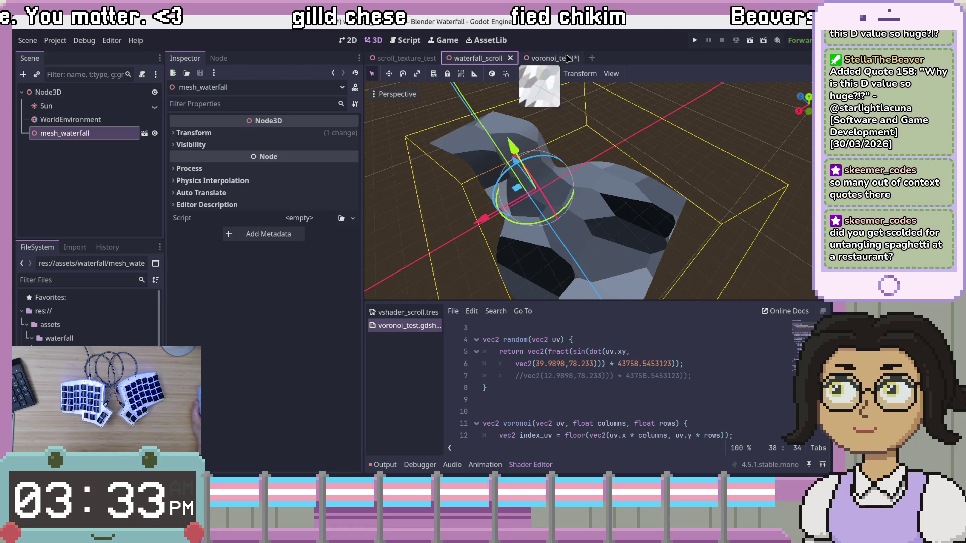
pyautogui.click(551, 58)
pyautogui.moveTo(550, 242); pyautogui.dragTo(604, 150)
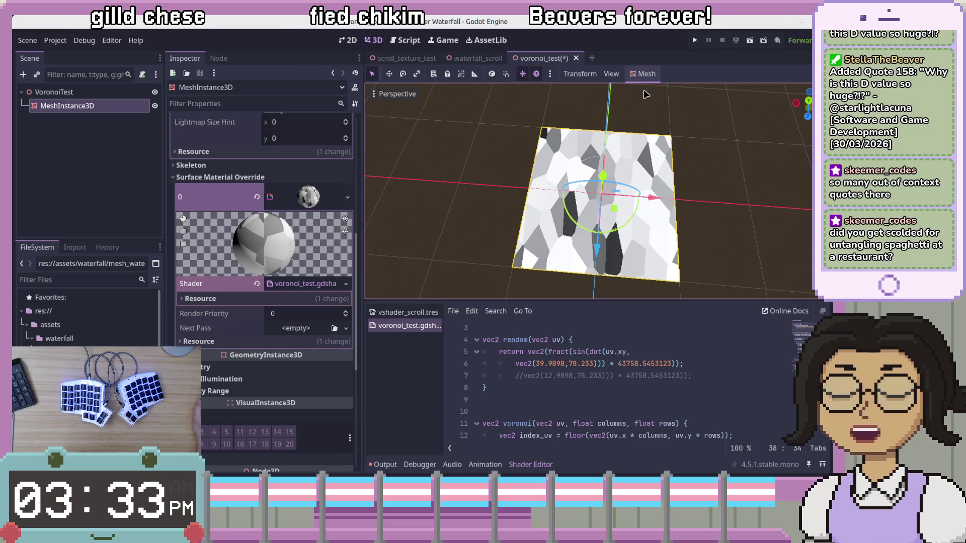
pyautogui.moveTo(644, 96); pyautogui.dragTo(455, 200)
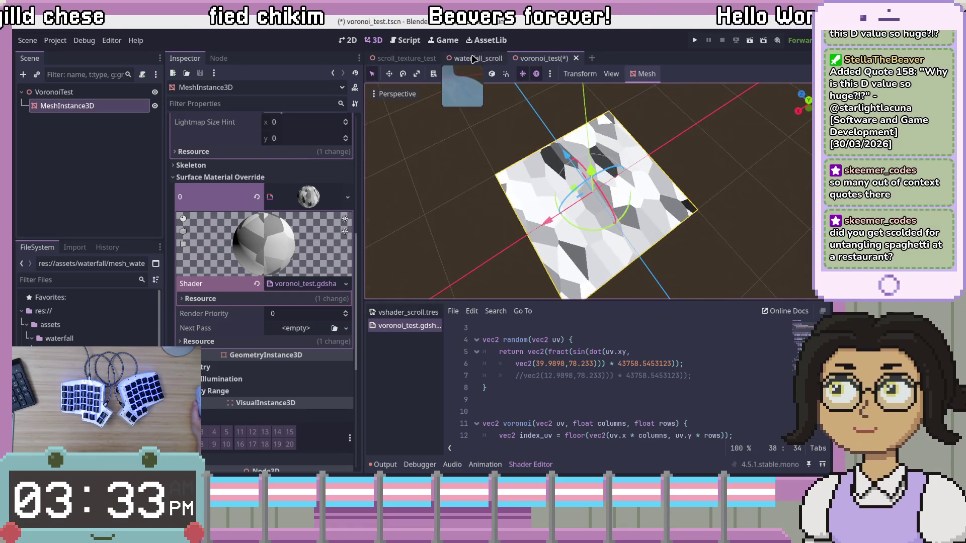
pyautogui.click(473, 58)
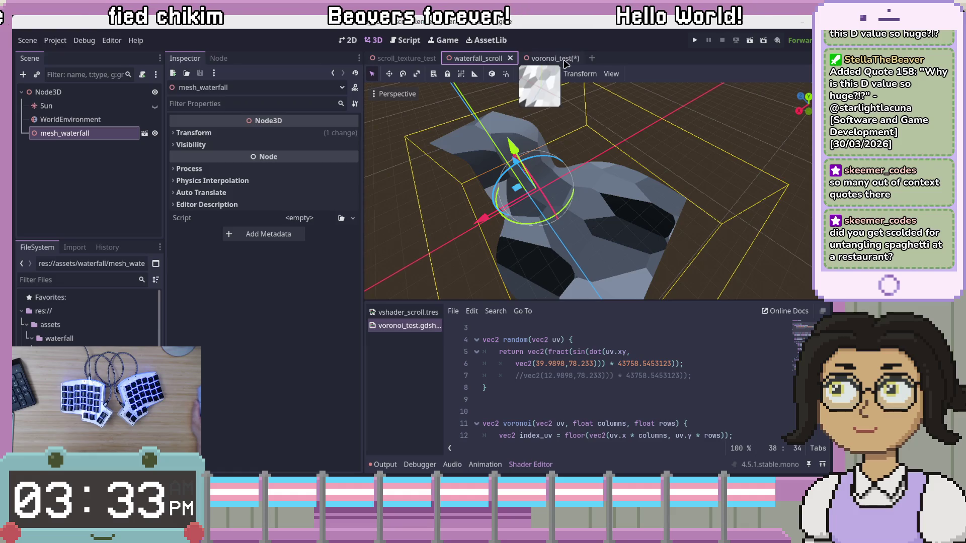
pyautogui.click(564, 59)
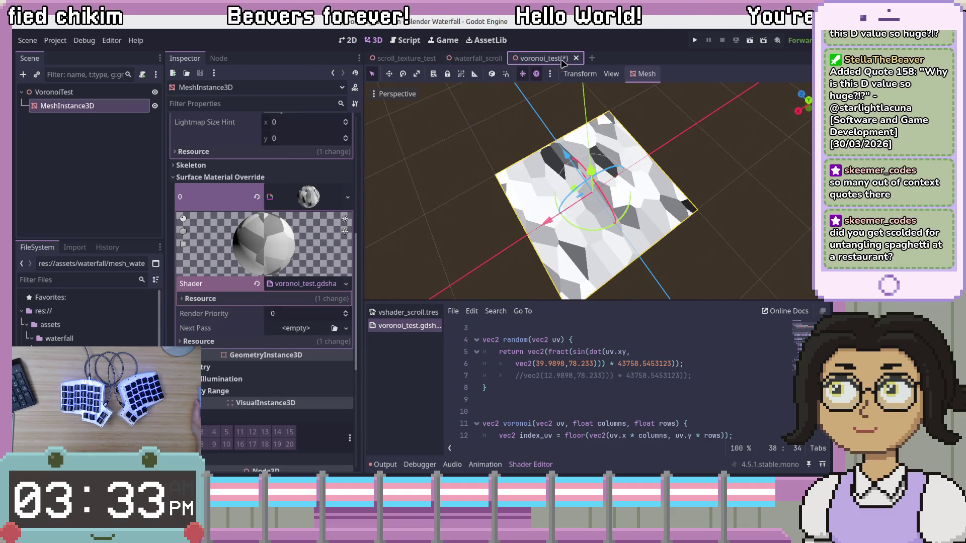
pyautogui.click(472, 59)
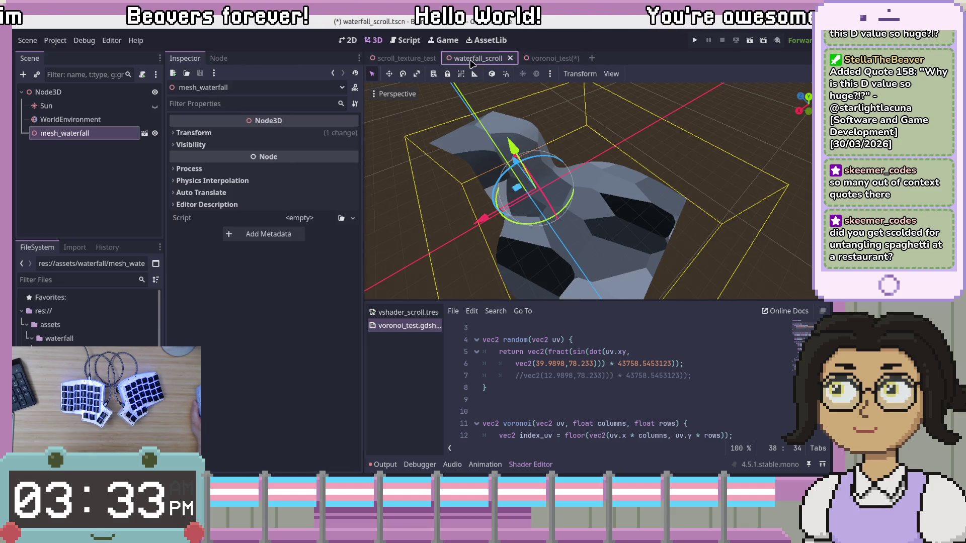
# Step: Swap line 6's random seed to vec2(12.9898,78.233) and open the vshader_scroll.tres graph
pyautogui.click(550, 365)
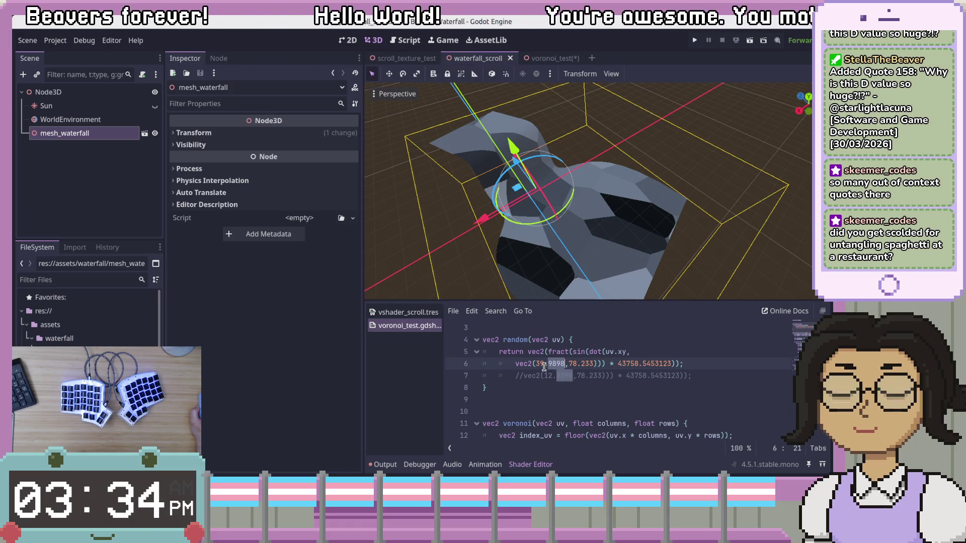
pyautogui.hotkey('ctrl', 'k')
pyautogui.press('Down')
pyautogui.hotkey('ctrl', 'k')
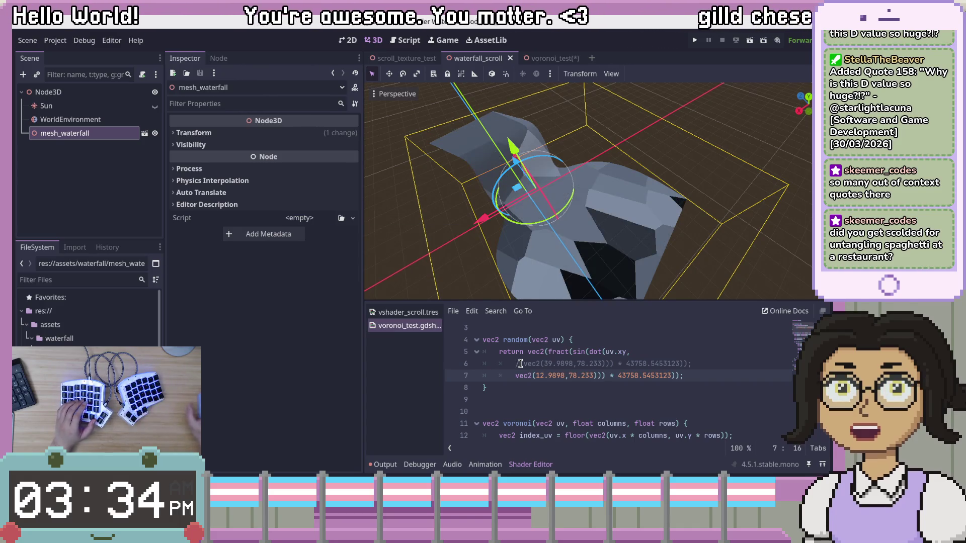
pyautogui.press('Up')
pyautogui.press('End')
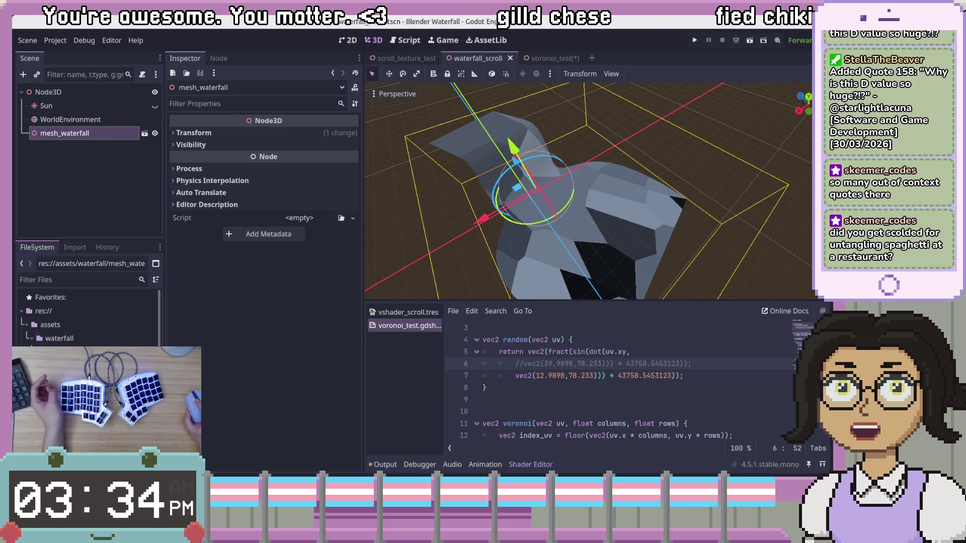
pyautogui.click(408, 312)
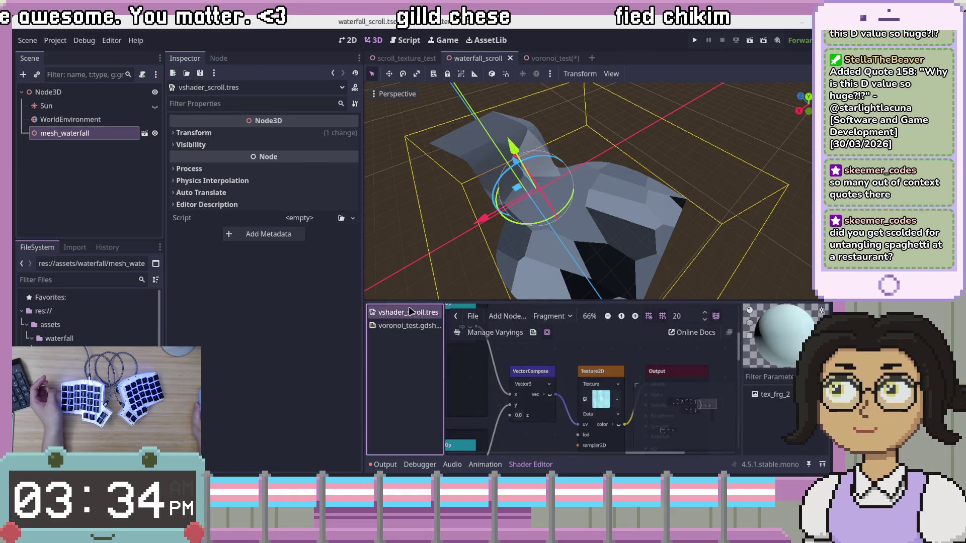
# Step: Widen the shader editor area, zoom out the graph, and display vshader_scroll's generated code
pyautogui.scroll(-2, 548, 371)
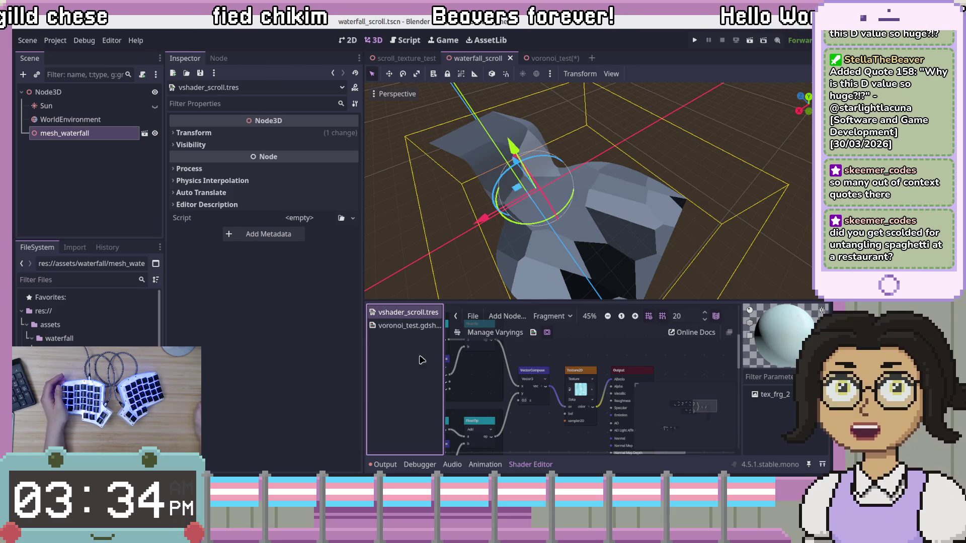
pyautogui.moveTo(362, 329); pyautogui.dragTo(258, 329)
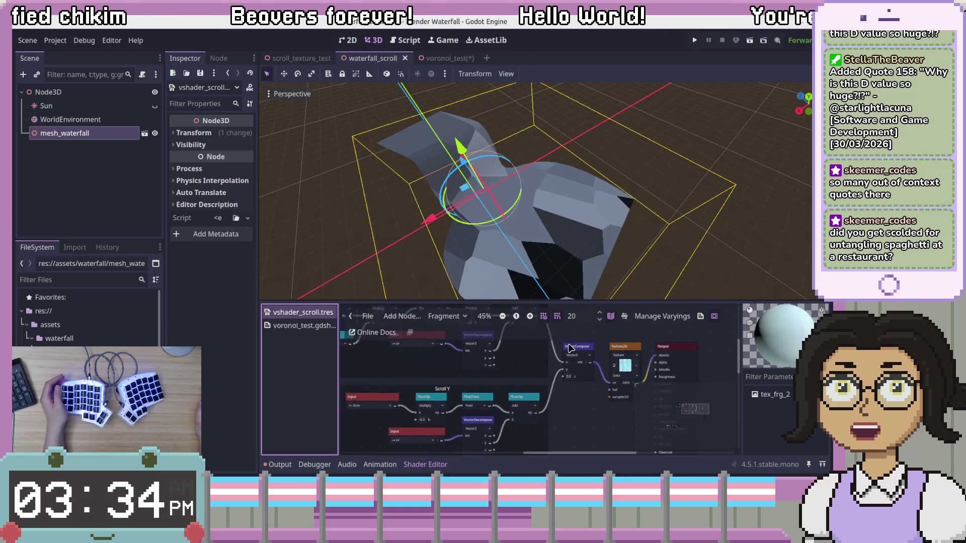
pyautogui.scroll(-2, 563, 354)
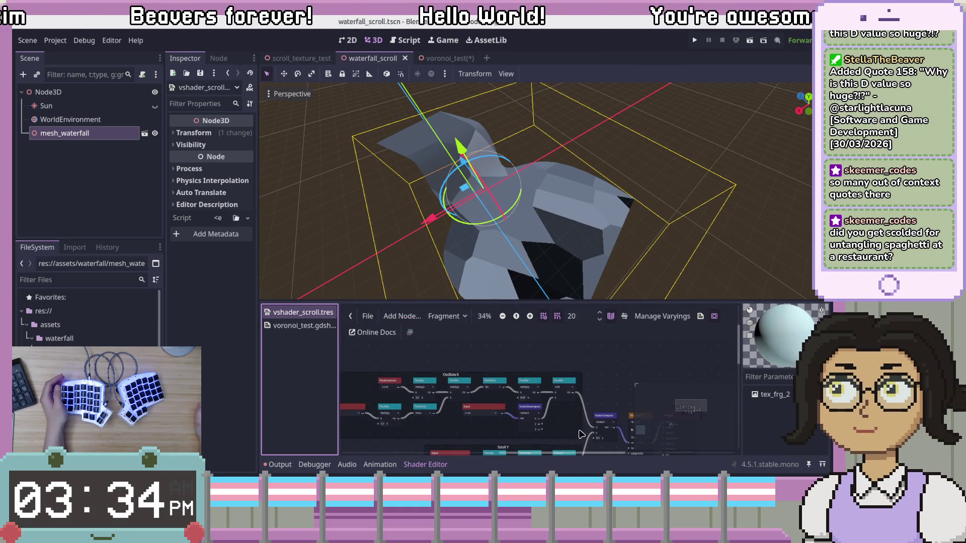
pyautogui.scroll(-2, 611, 364)
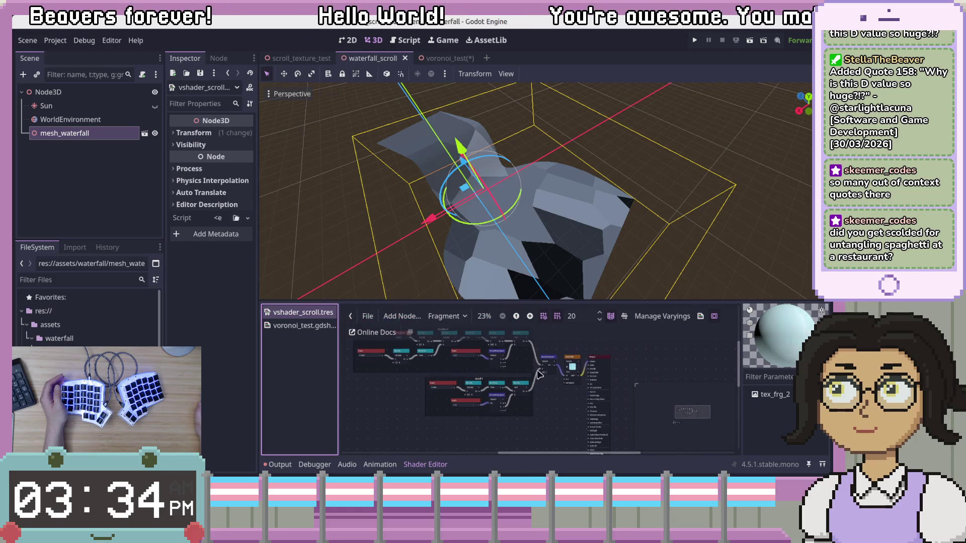
pyautogui.scroll(1, 522, 418)
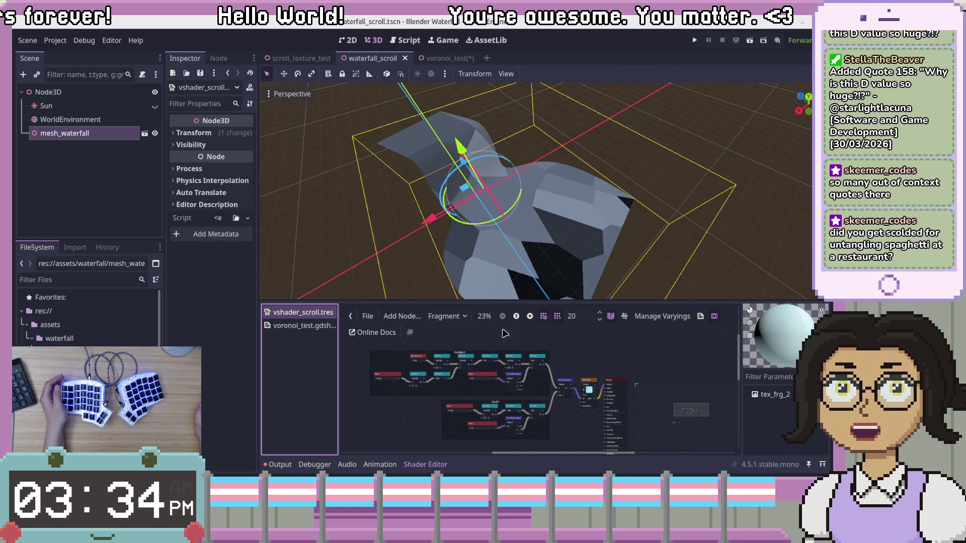
pyautogui.click(700, 316)
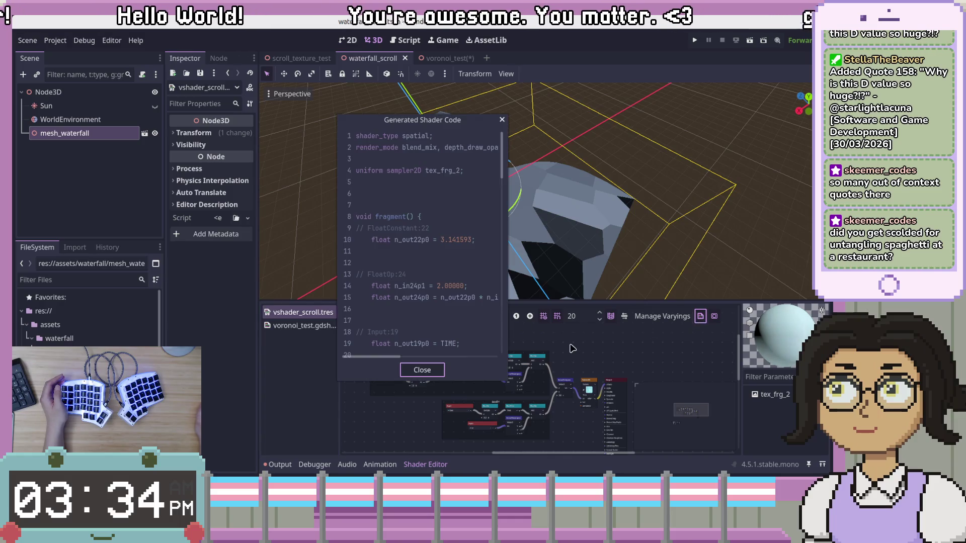
# Step: Widen the Generated Shader Code dialog and copy the fragment code from line 9 to 95
pyautogui.moveTo(534, 178); pyautogui.dragTo(750, 177)
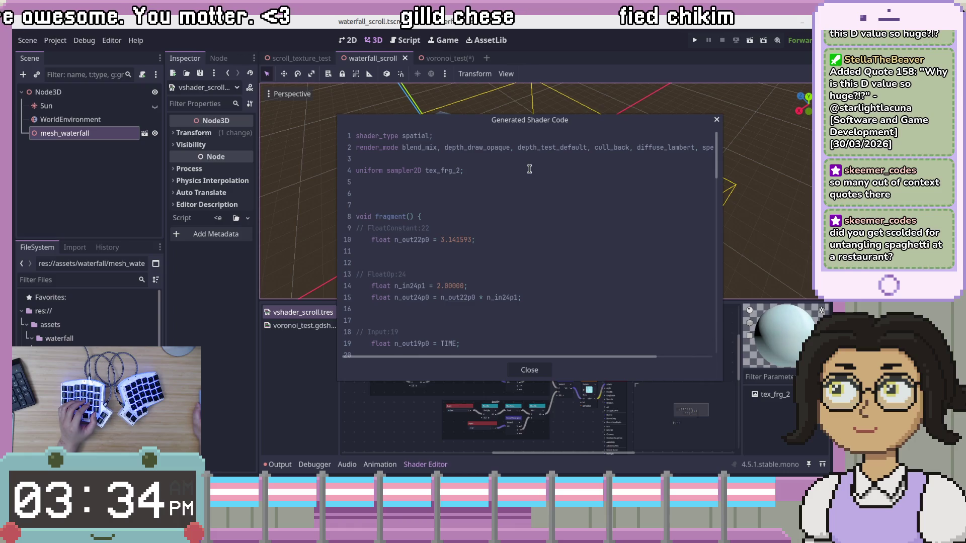
pyautogui.doubleClick(436, 171)
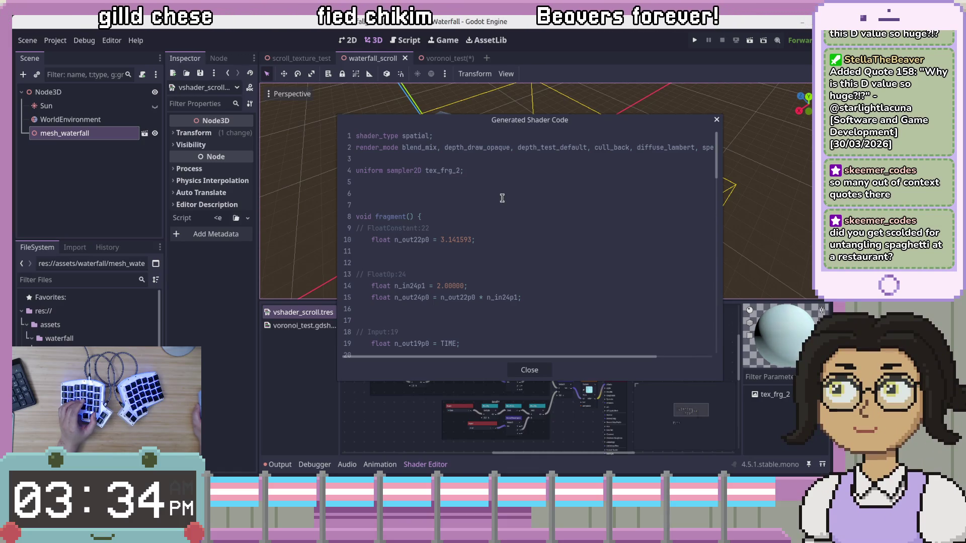
pyautogui.scroll(-3, 473, 225)
pyautogui.scroll(2, 471, 222)
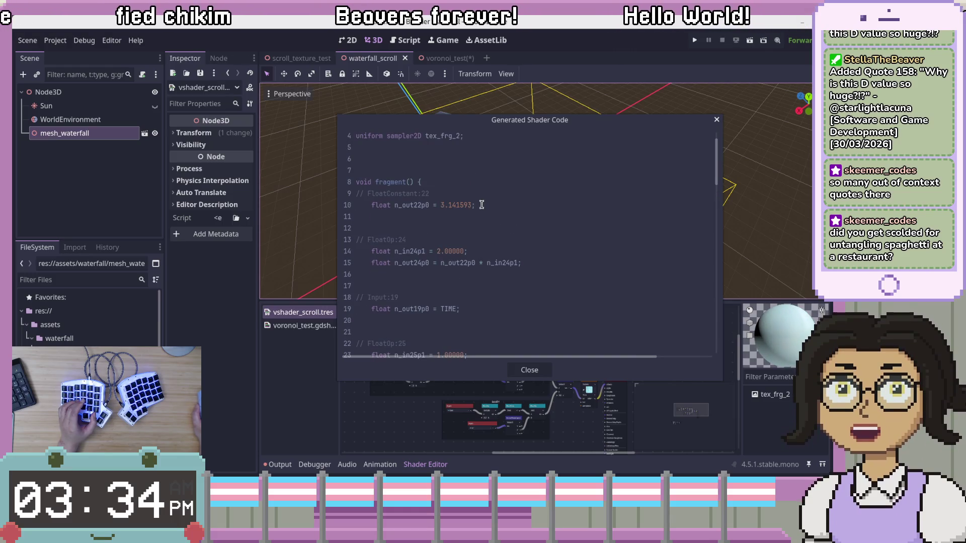
pyautogui.moveTo(355, 193)
pyautogui.mouseDown()
pyautogui.moveTo(431, 195)
pyautogui.moveTo(515, 230)
pyautogui.mouseUp()
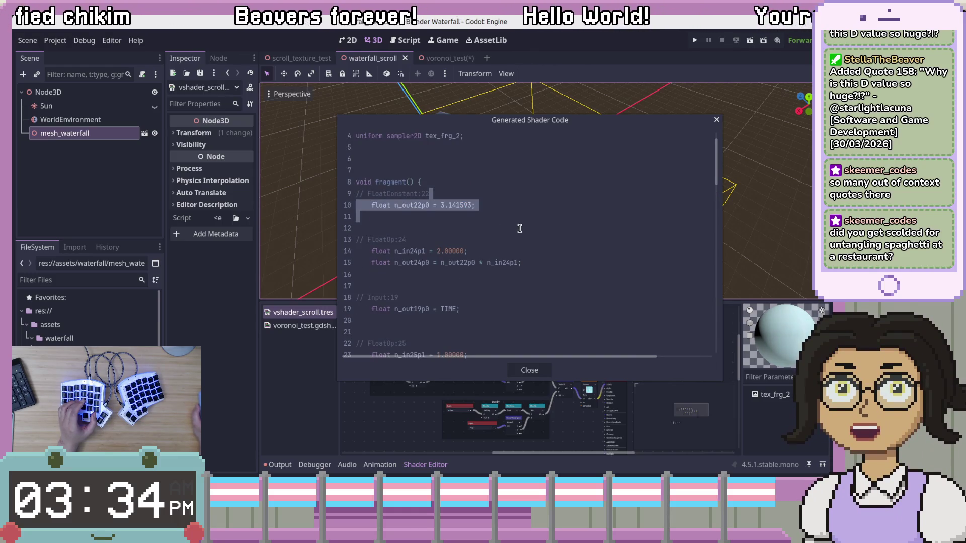
pyautogui.click(355, 198)
pyautogui.moveTo(359, 193)
pyautogui.mouseDown()
pyautogui.moveTo(516, 238)
pyautogui.moveTo(548, 303)
pyautogui.mouseUp()
pyautogui.scroll(-8, 513, 237)
pyautogui.scroll(-13, 517, 240)
pyautogui.scroll(-5, 518, 244)
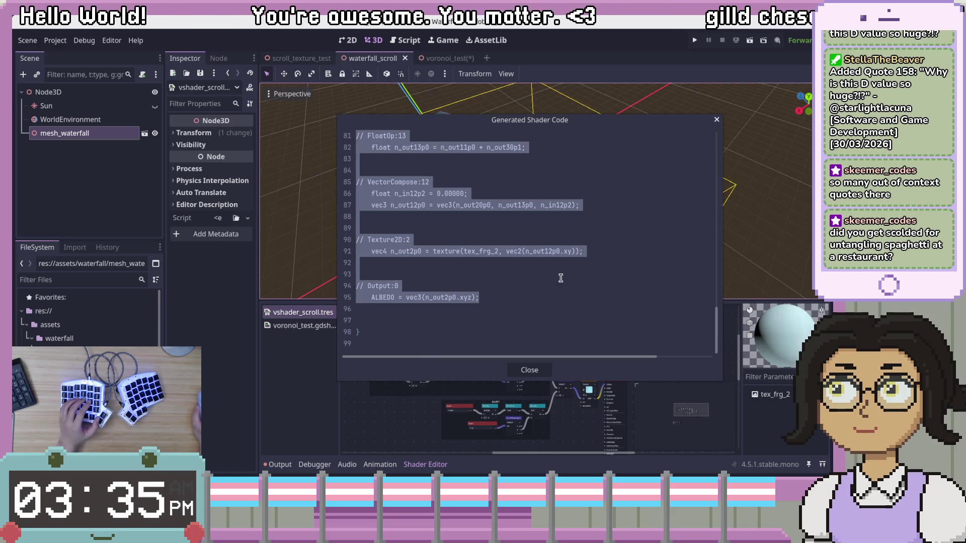
# Step: Close the generated code window and switch back to voronoi_test.gdshader
pyautogui.click(568, 321)
pyautogui.click(527, 373)
pyautogui.click(317, 327)
pyautogui.scroll(-3, 529, 362)
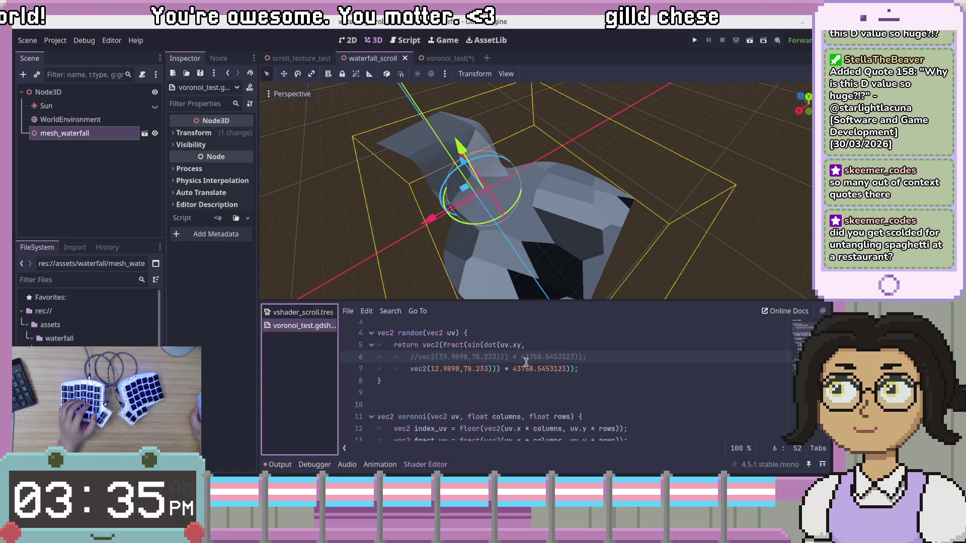
# Step: Move the vec3 voronoi line to the top of fragment() with an empty line below
pyautogui.click(568, 405)
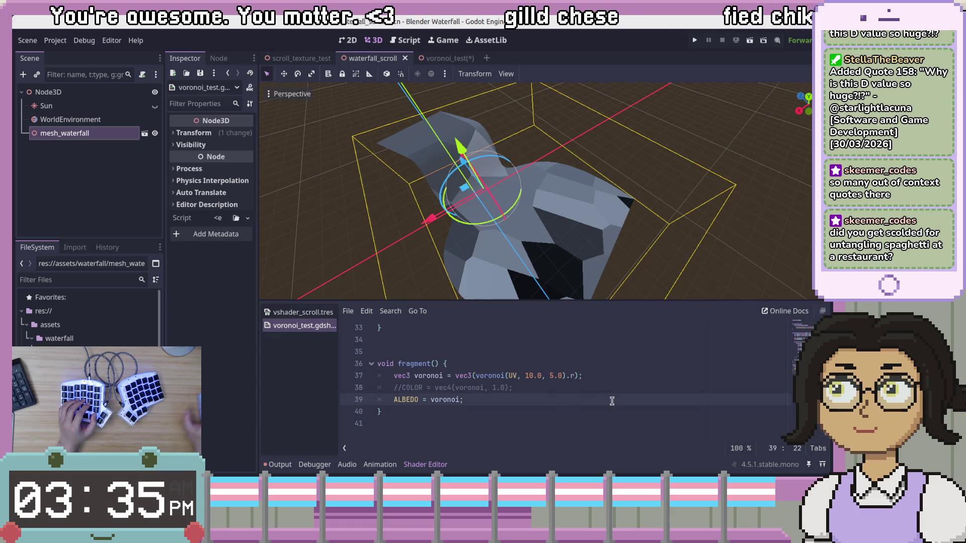
pyautogui.press('Up')
pyautogui.press('Up')
pyautogui.press('Up')
pyautogui.press('Return')
pyautogui.press('Return')
pyautogui.press('Return')
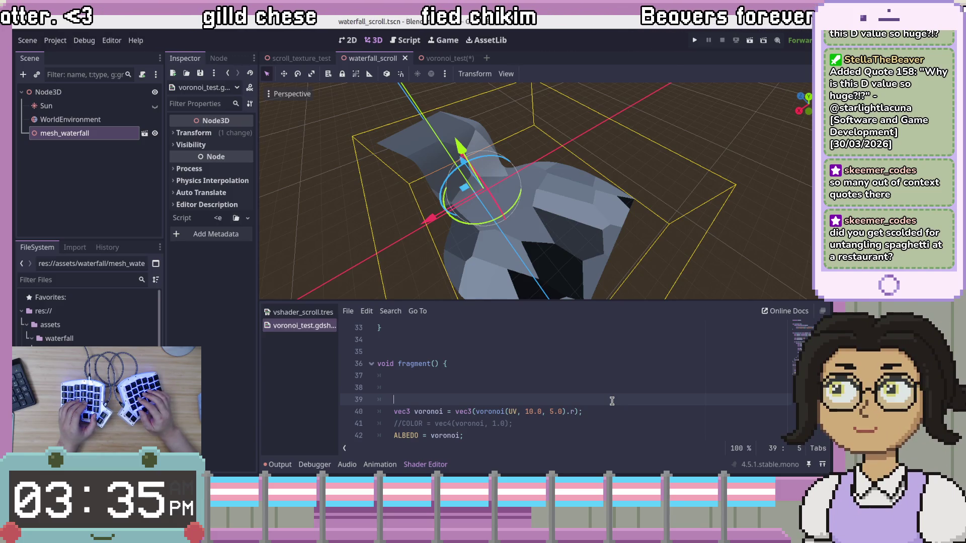
pyautogui.press('BackSpace')
pyautogui.press('BackSpace')
pyautogui.press('BackSpace')
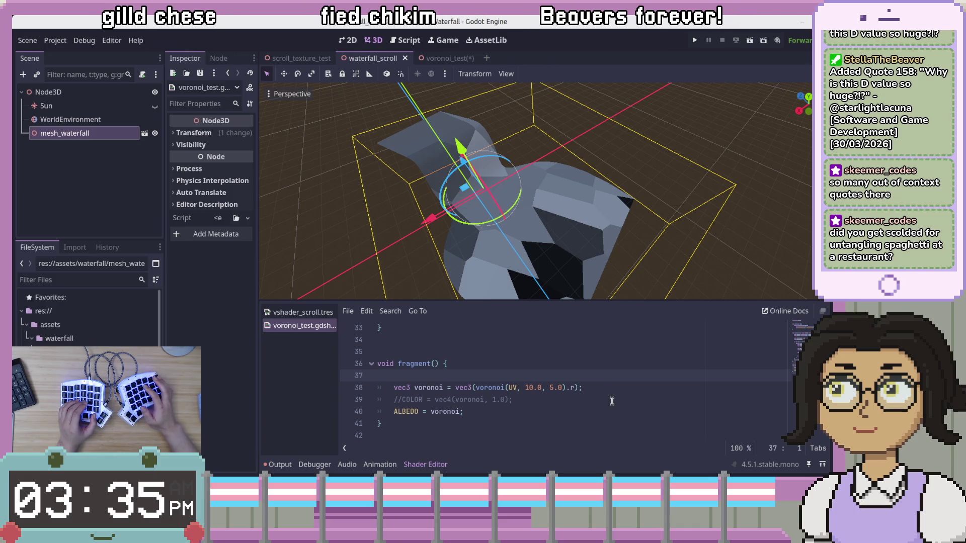
pyautogui.press('Delete')
pyautogui.press('End')
pyautogui.press('Return')
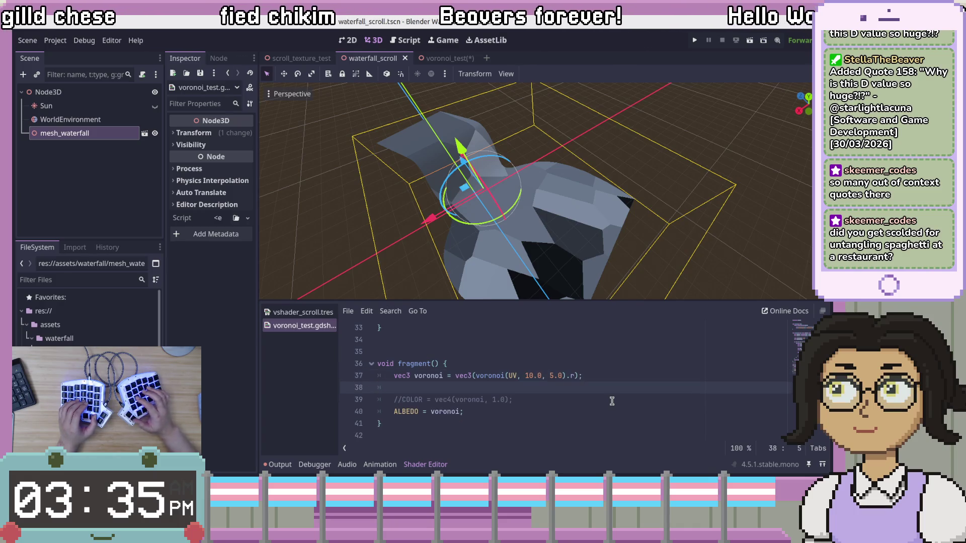
# Step: Paste the generated scroll code, delete its Output:0 comment and ALBEDO line, and indent the Texture2D comment
pyautogui.hotkey('ctrl', 'v')
pyautogui.hotkey('ctrl', 'shift', 'k')
pyautogui.hotkey('shift', 'Up')
pyautogui.hotkey('shift', 'Up')
pyautogui.press('BackSpace')
pyautogui.press('BackSpace')
pyautogui.press('Up')
pyautogui.press('Up')
pyautogui.press('Home')
pyautogui.press('Tab')
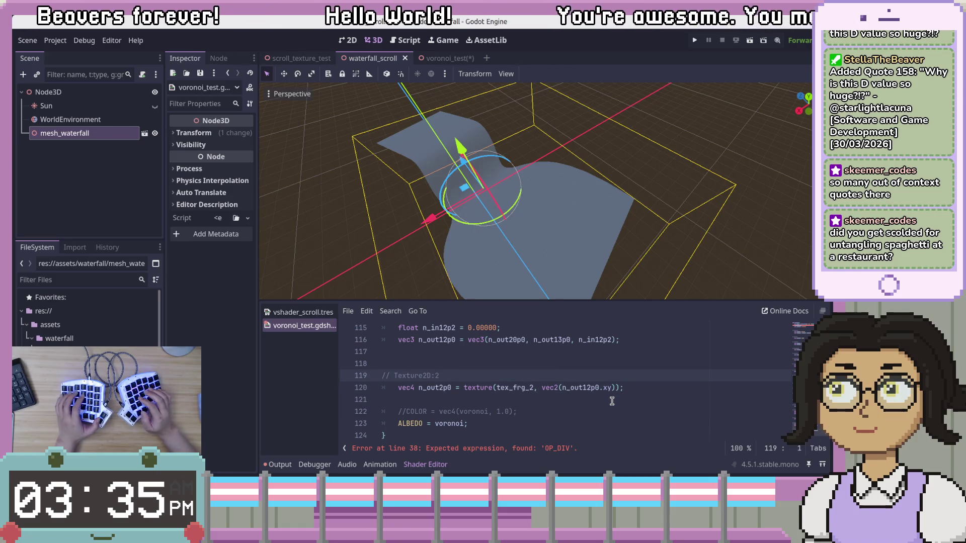
pyautogui.press('Up')
pyautogui.press('Up')
pyautogui.press('Up')
pyautogui.press('Up')
pyautogui.press('Up')
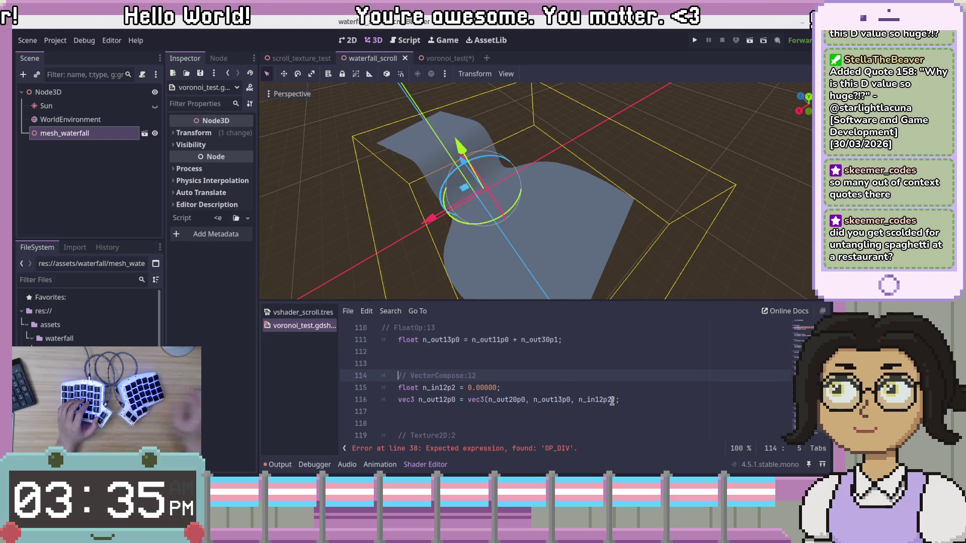
# Step: Replace n_in12p2 with 0.0 in the vec3 call and delete its declaration
pyautogui.click(562, 389)
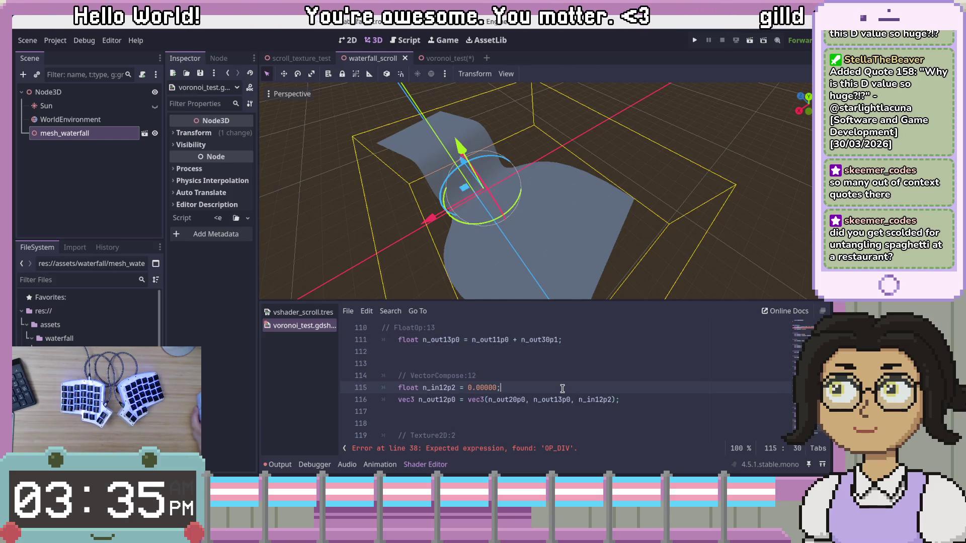
pyautogui.click(470, 389)
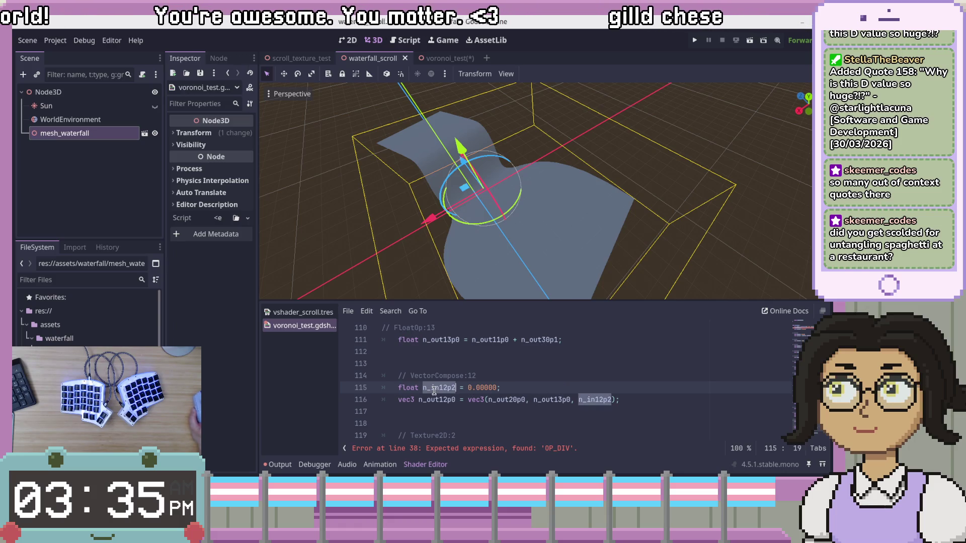
pyautogui.press('Right')
pyautogui.press('Right')
pyautogui.doubleClick(595, 400)
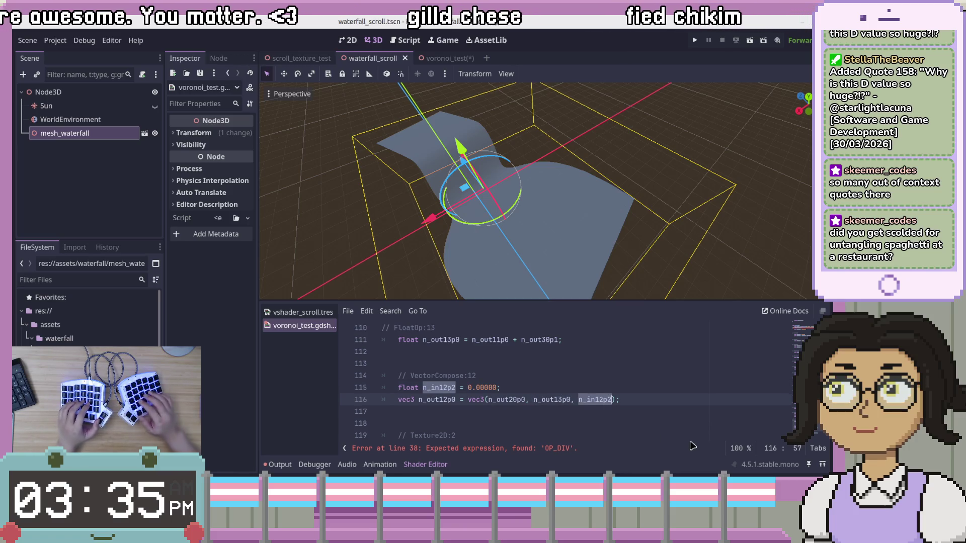
pyautogui.write('0.0')
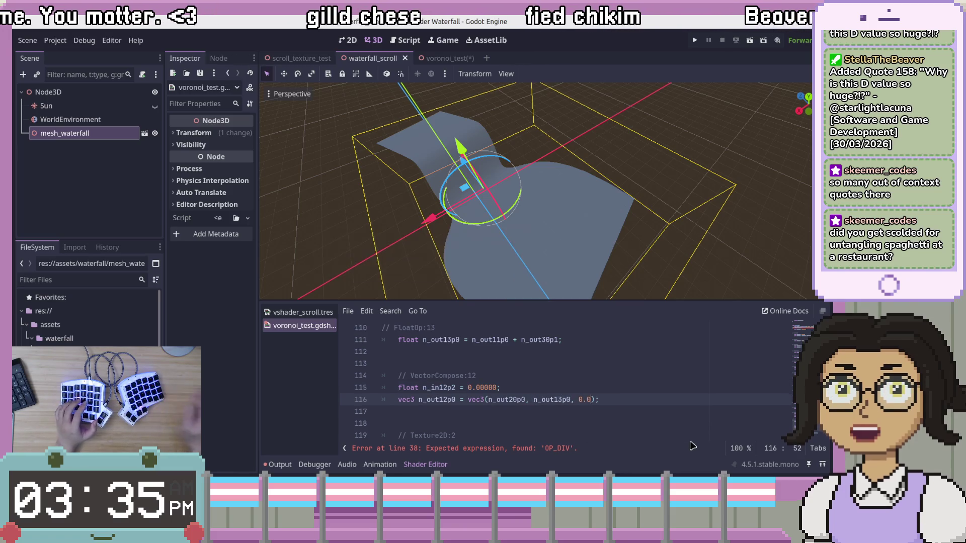
pyautogui.moveTo(578, 387); pyautogui.dragTo(602, 353)
pyautogui.press('BackSpace')
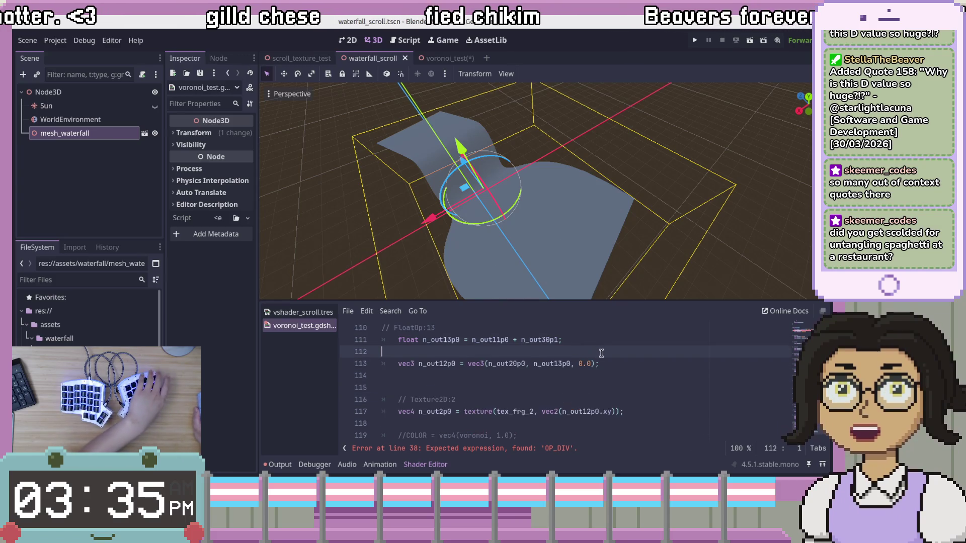
pyautogui.press('Delete')
# Step: Delete the leftover blank lines and Texture2D comment, then reopen the vshader_scroll.tres graph
pyautogui.moveTo(599, 388); pyautogui.dragTo(636, 361)
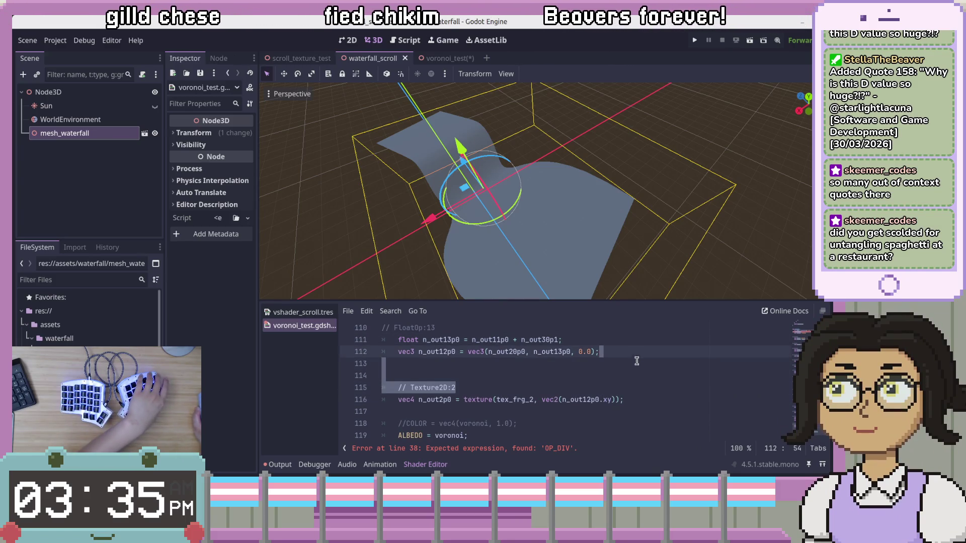
pyautogui.press('BackSpace')
pyautogui.press('Down')
pyautogui.press('Down')
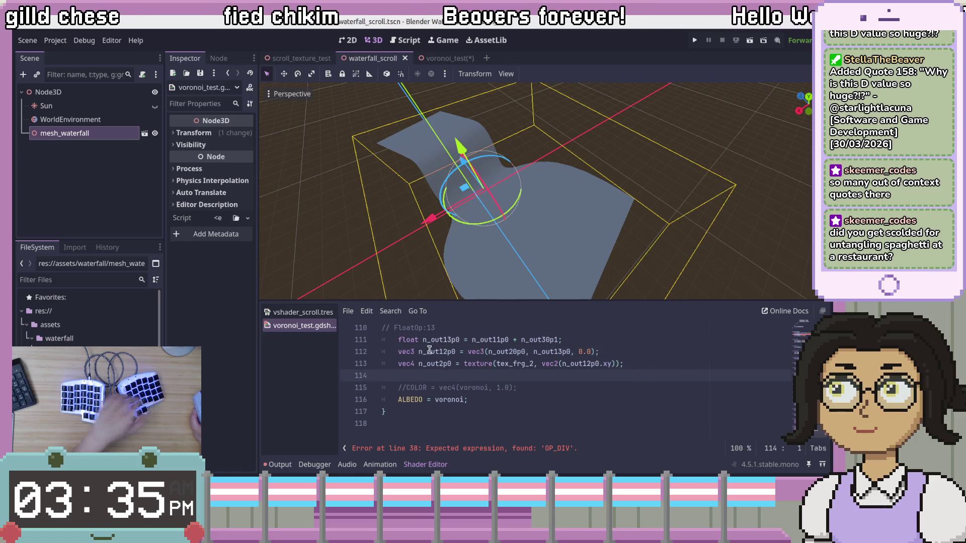
pyautogui.doubleClick(427, 351)
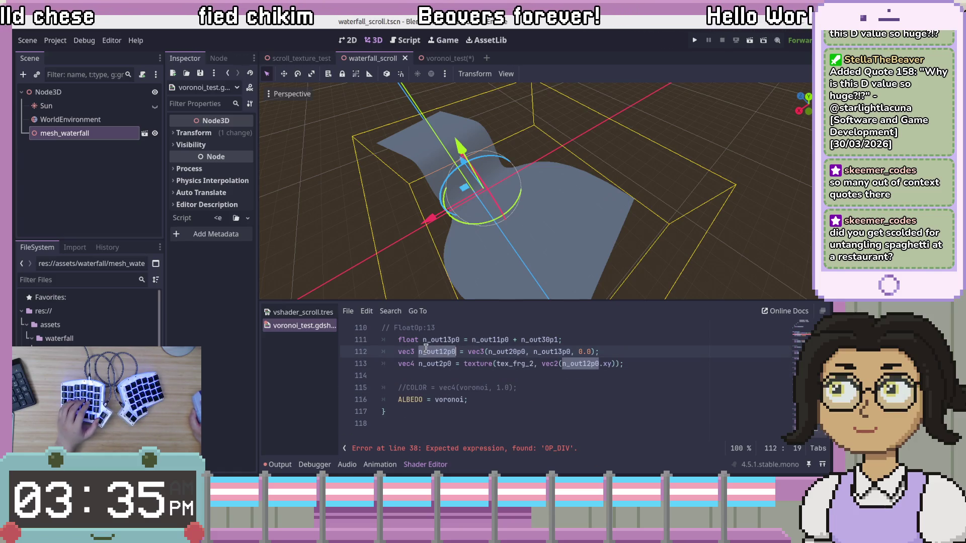
pyautogui.click(594, 385)
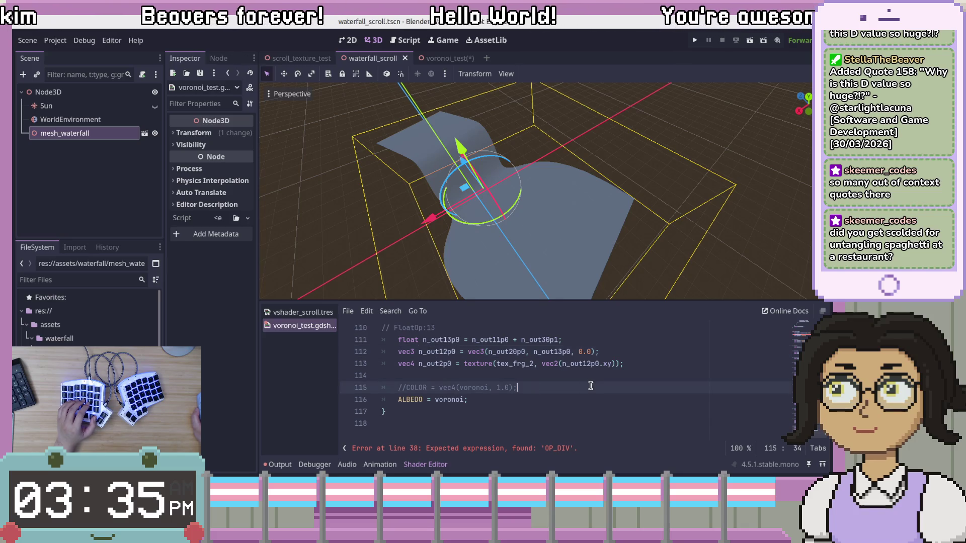
pyautogui.click(305, 313)
pyautogui.scroll(3, 616, 394)
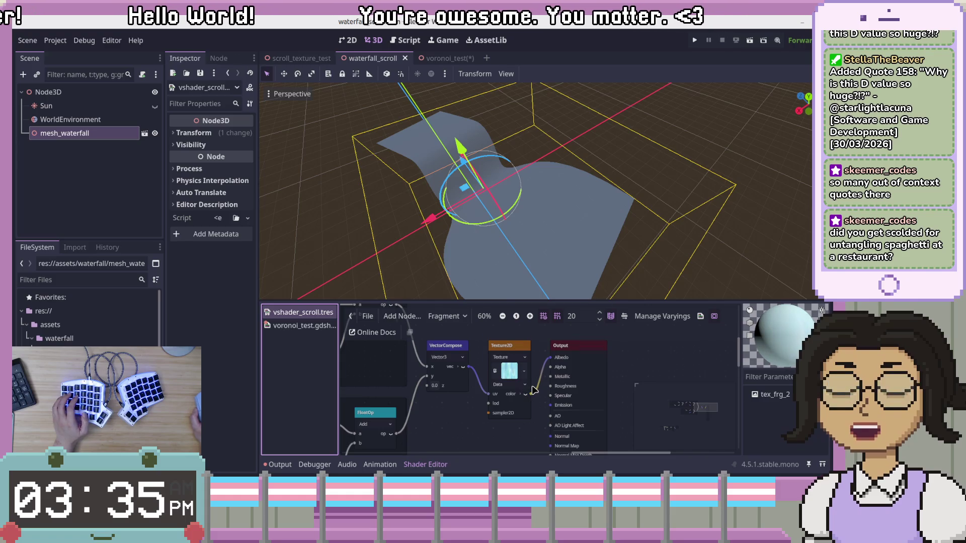
# Step: Glance at Blender, make the bottom shader panel taller, and switch to the voronoi_test.gdshader code
pyautogui.scroll(1, 533, 391)
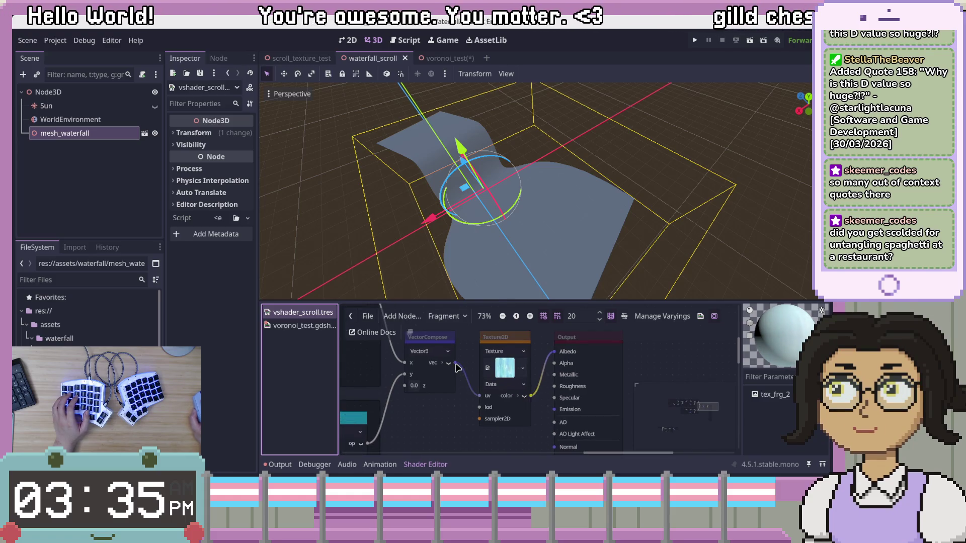
pyautogui.hotkey('alt', 'Tab')
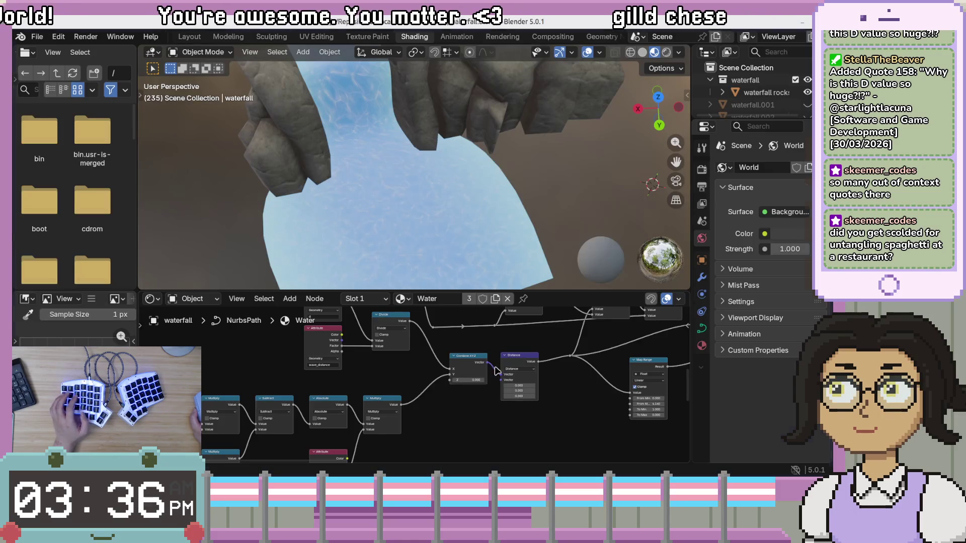
pyautogui.hotkey('alt', 'Tab')
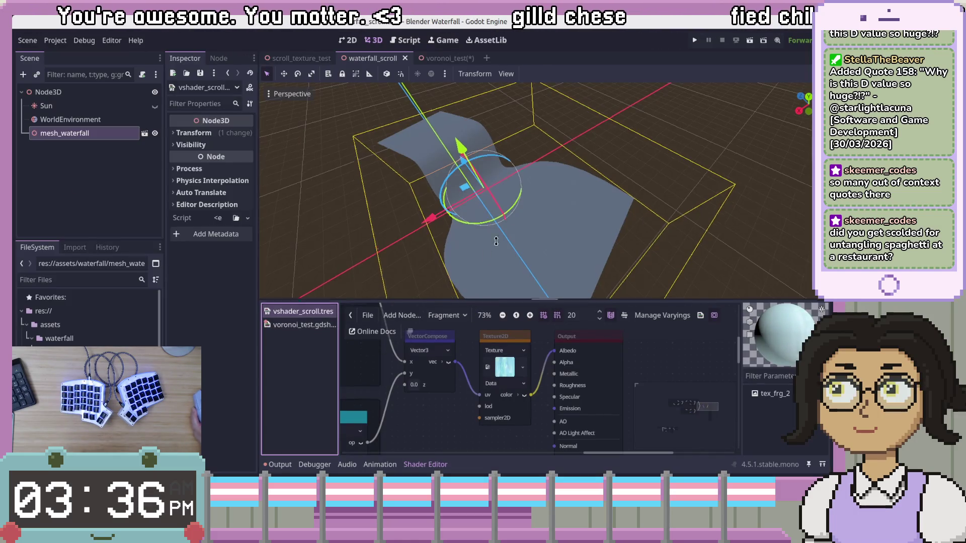
pyautogui.moveTo(473, 302); pyautogui.dragTo(473, 177)
pyautogui.click(304, 200)
pyautogui.scroll(20, 625, 335)
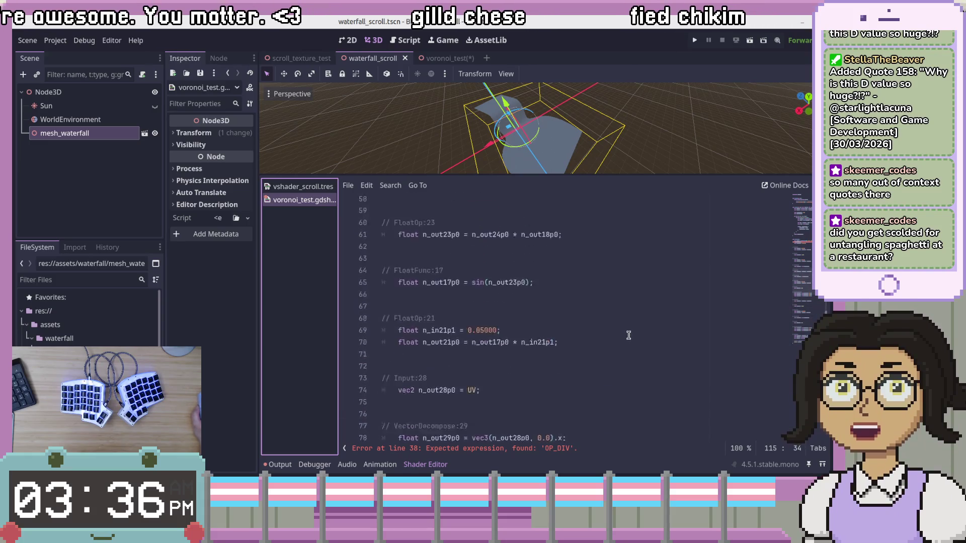
# Step: Repair the broken FloatConstant:22 comment on line 38 by restoring its missing slash
pyautogui.scroll(-6, 628, 338)
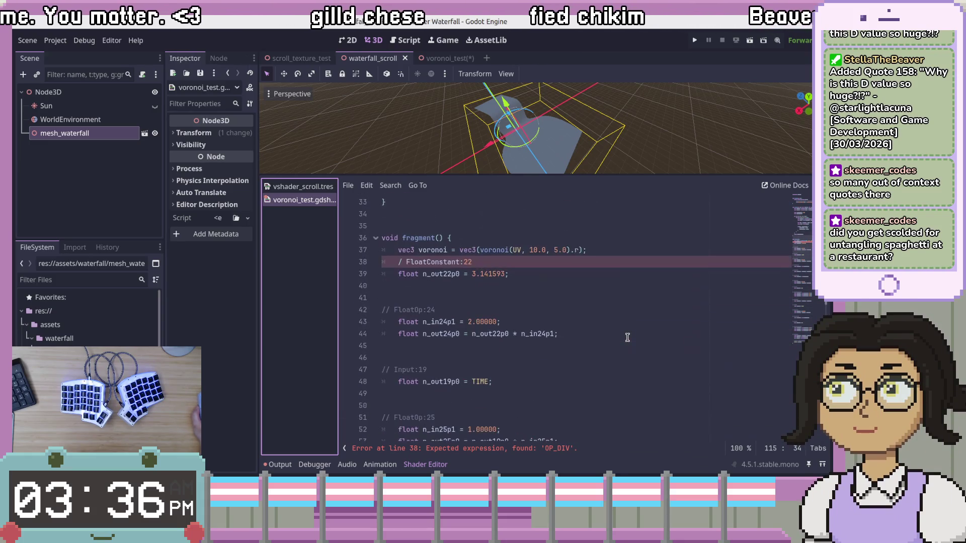
pyautogui.click(652, 260)
pyautogui.moveTo(654, 258); pyautogui.dragTo(656, 254)
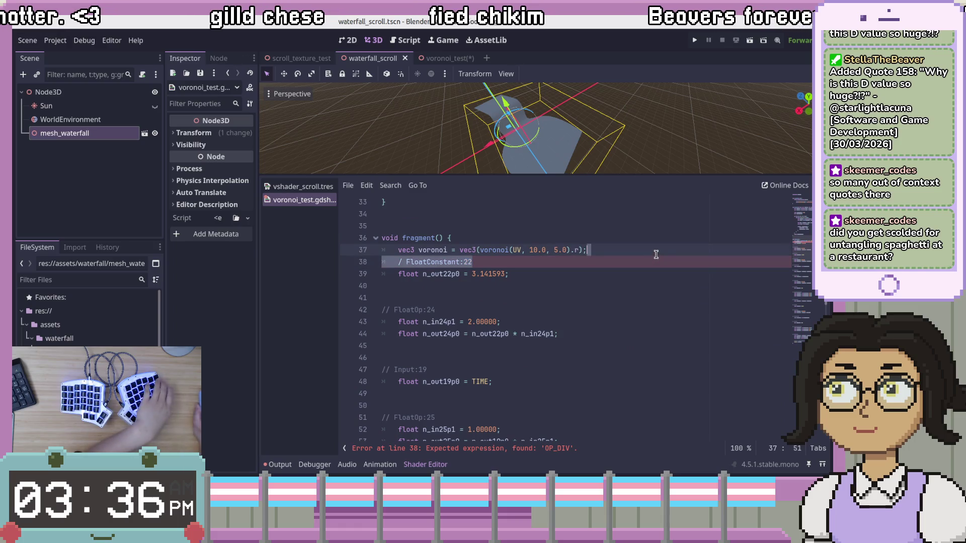
pyautogui.press('Down')
pyautogui.press('Home')
pyautogui.write('/')
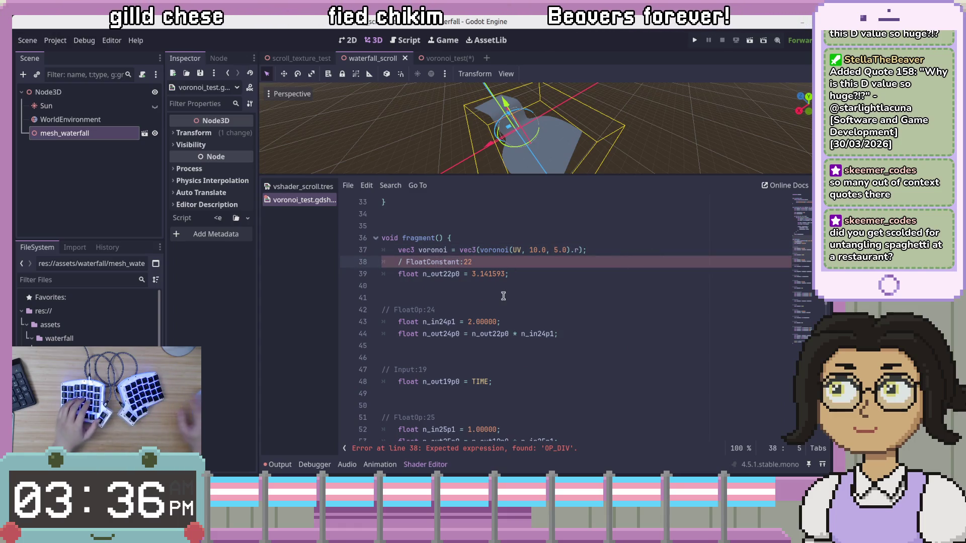
pyautogui.press('Left')
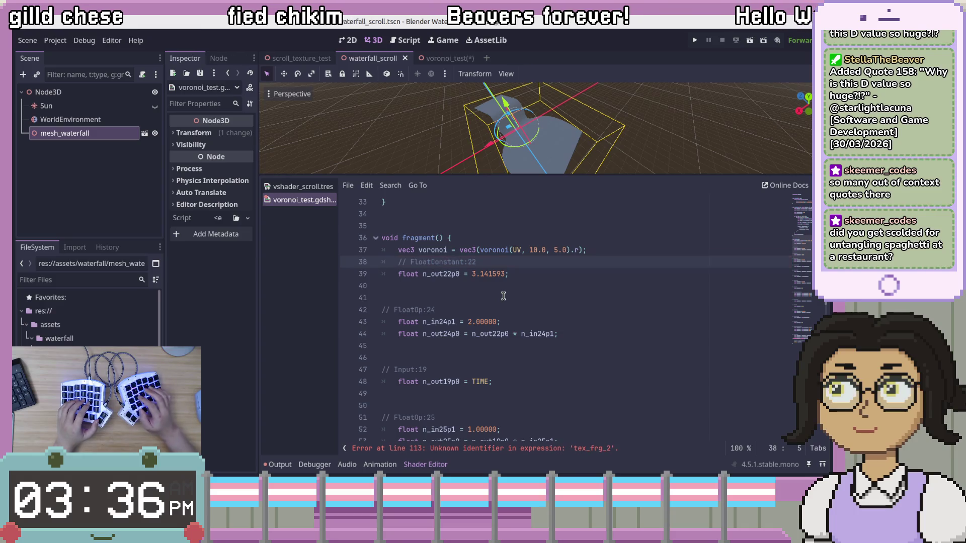
pyautogui.press('End')
pyautogui.press('Down')
pyautogui.press('Down')
pyautogui.press('Down')
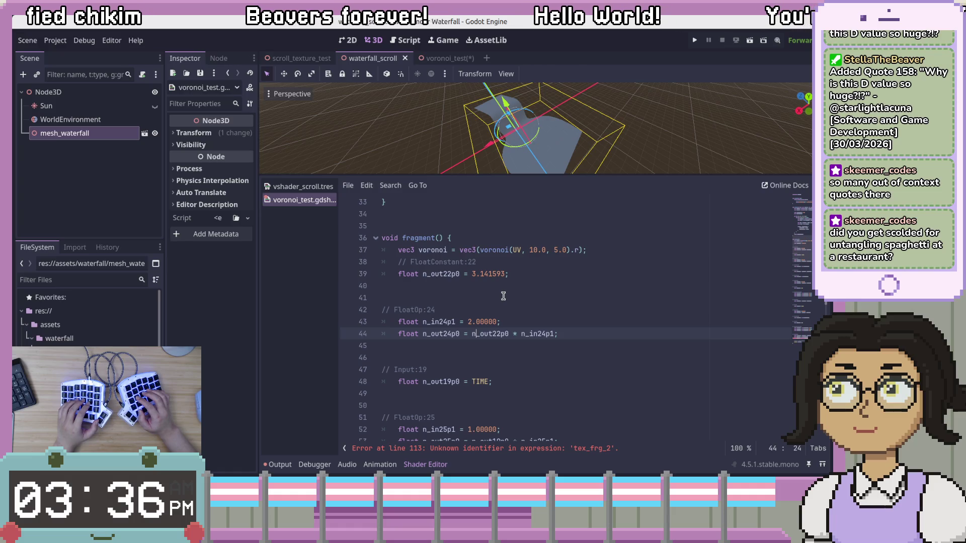
# Step: After checking the vshader_scroll graph, add a TAU; line below the 3.141593 constant
pyautogui.click(481, 250)
pyautogui.click(302, 186)
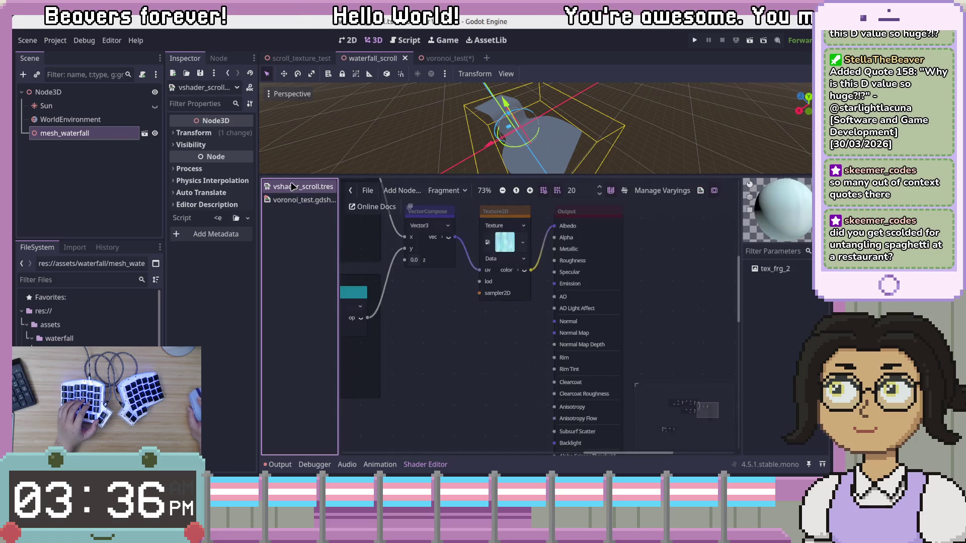
pyautogui.click(290, 202)
pyautogui.click(531, 272)
pyautogui.press('Return')
pyautogui.write('PI')
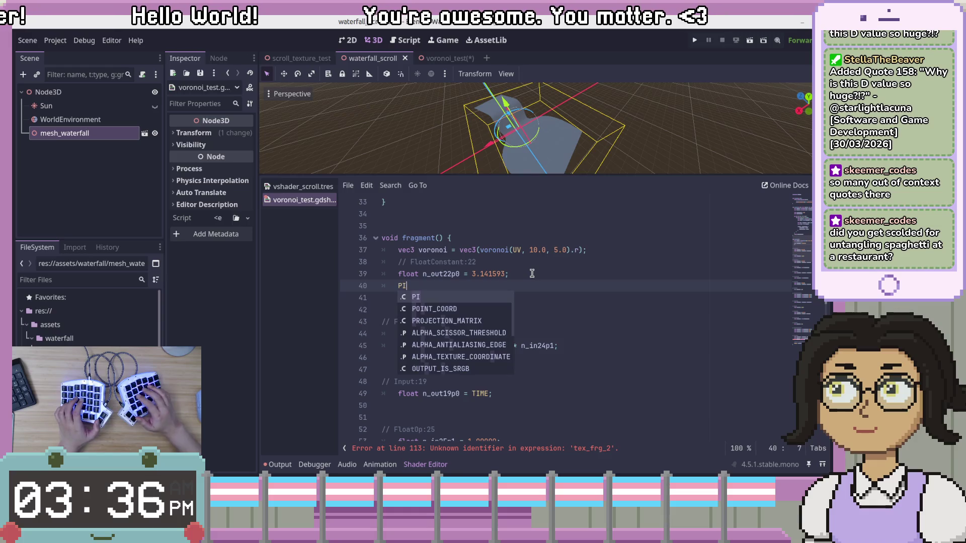
pyautogui.press('BackSpace')
pyautogui.press('BackSpace')
pyautogui.write('T')
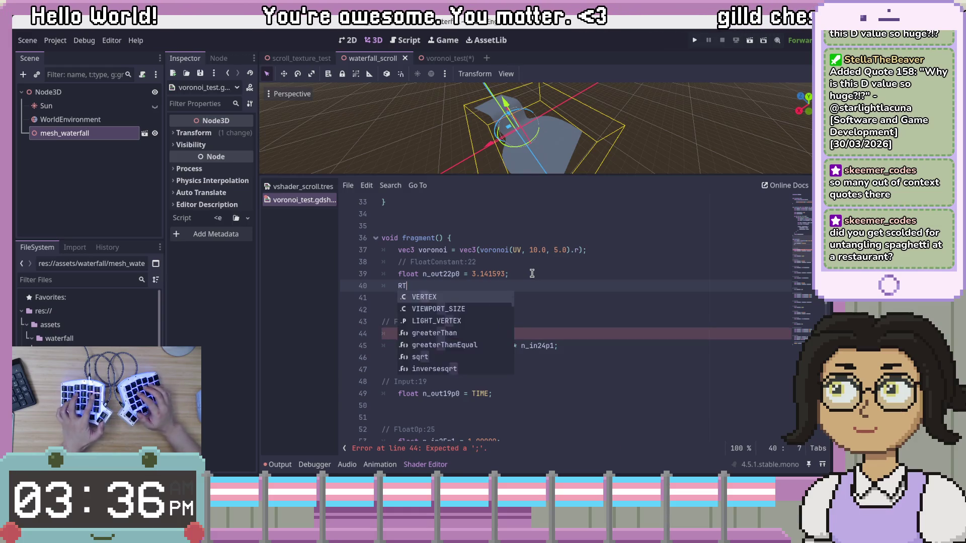
pyautogui.write('AU')
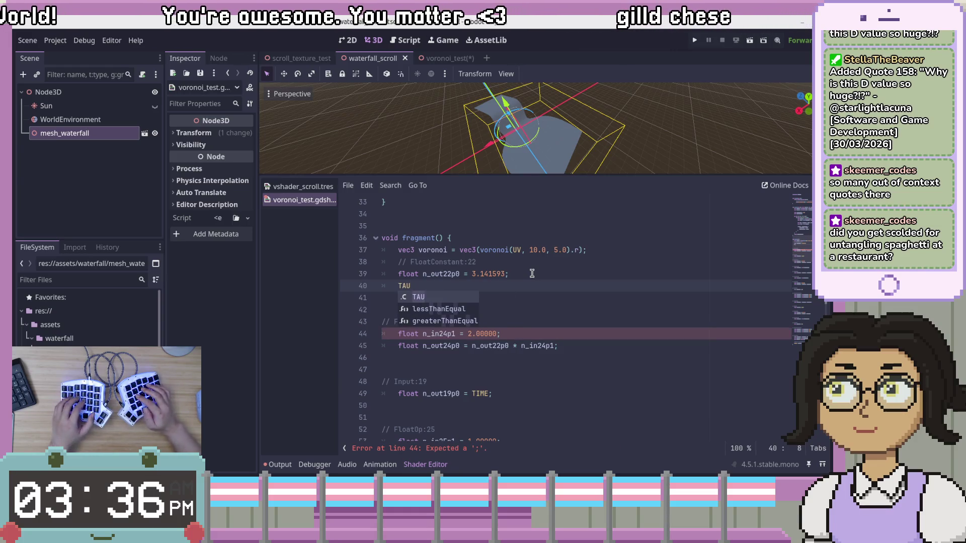
pyautogui.write(';')
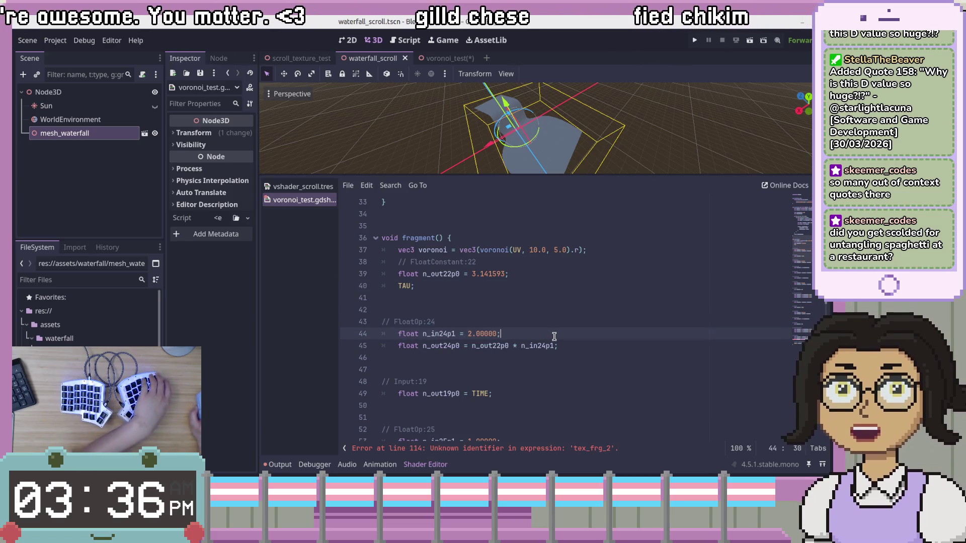
# Step: Move TAU into the n_out24p0 assignment and delete the old multiplication after it
pyautogui.doubleClick(440, 333)
pyautogui.click(521, 286)
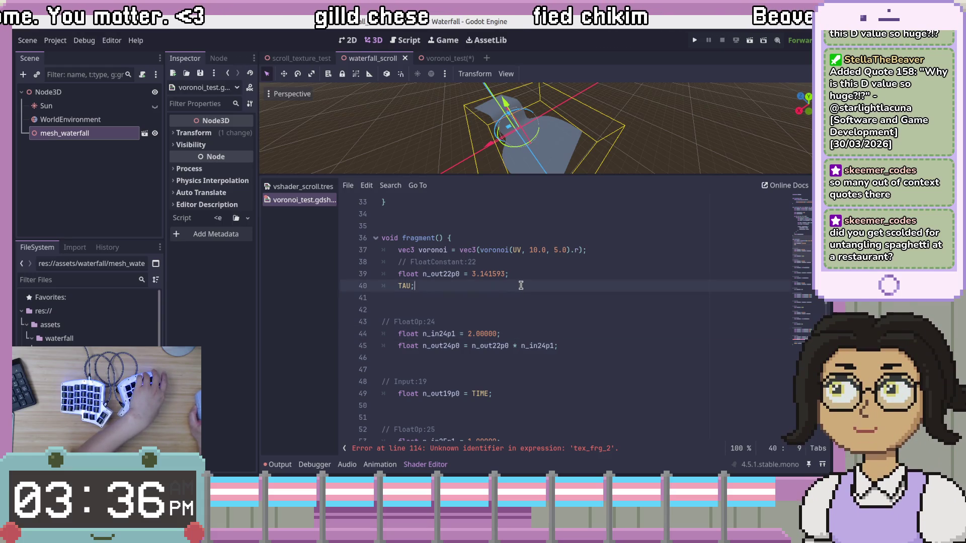
pyautogui.doubleClick(447, 333)
pyautogui.doubleClick(441, 346)
pyautogui.doubleClick(491, 345)
pyautogui.click(496, 313)
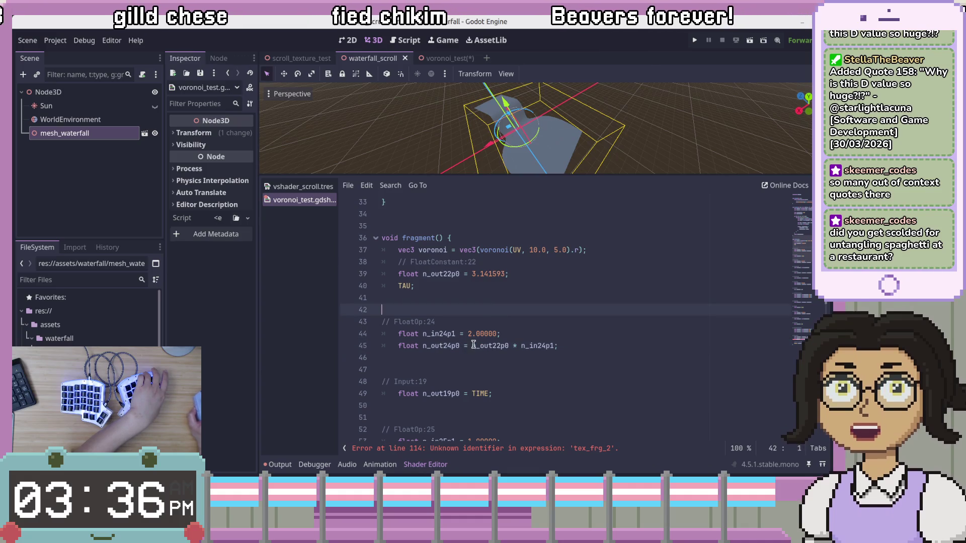
pyautogui.doubleClick(400, 286)
pyautogui.moveTo(400, 286); pyautogui.dragTo(469, 349)
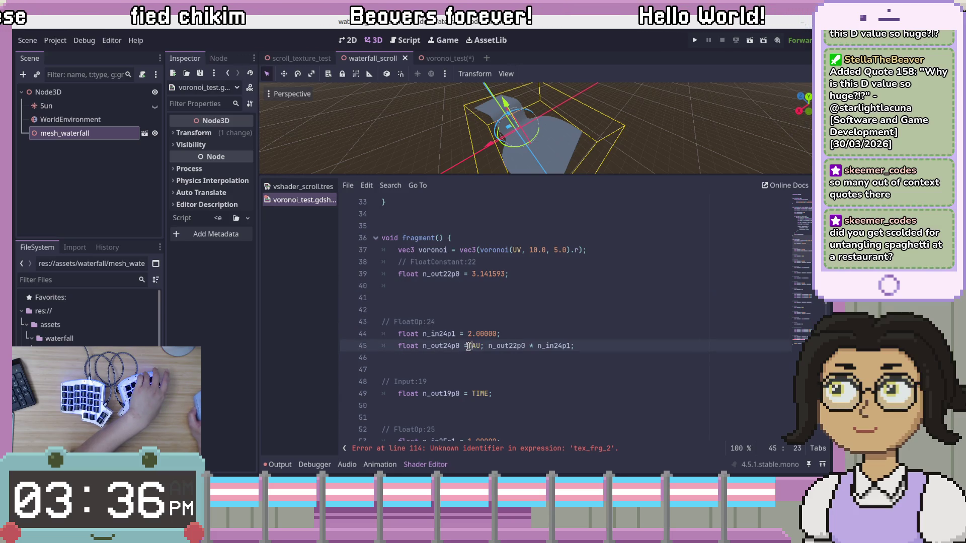
pyautogui.press('Right')
pyautogui.hotkey('shift', 'End')
pyautogui.press('Delete')
# Step: Delete the obsolete constant and multiply lines 38–44 and the Input:19 comment, pulling TIME up under TAU
pyautogui.moveTo(538, 339)
pyautogui.mouseDown()
pyautogui.moveTo(578, 267)
pyautogui.moveTo(615, 252)
pyautogui.mouseUp()
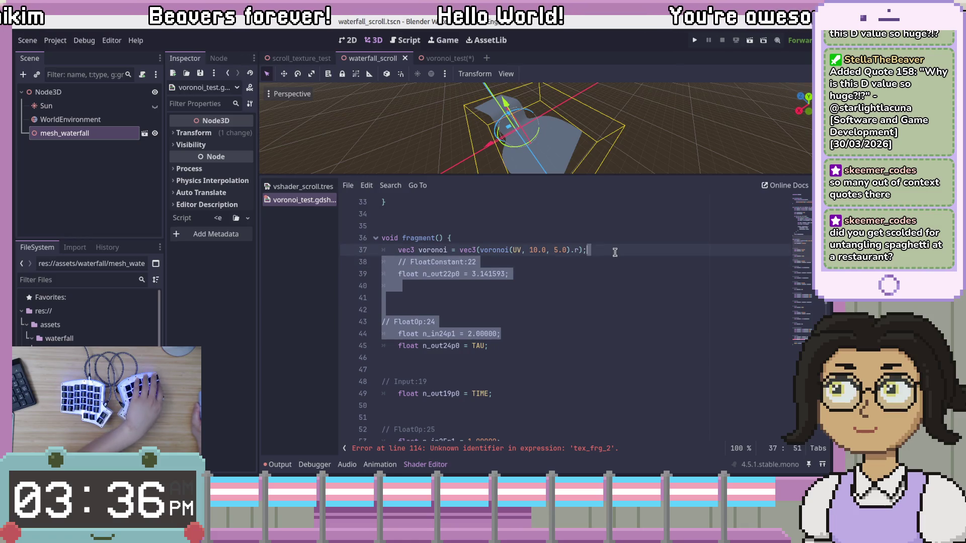
pyautogui.press('Delete')
pyautogui.press('Return')
pyautogui.press('Return')
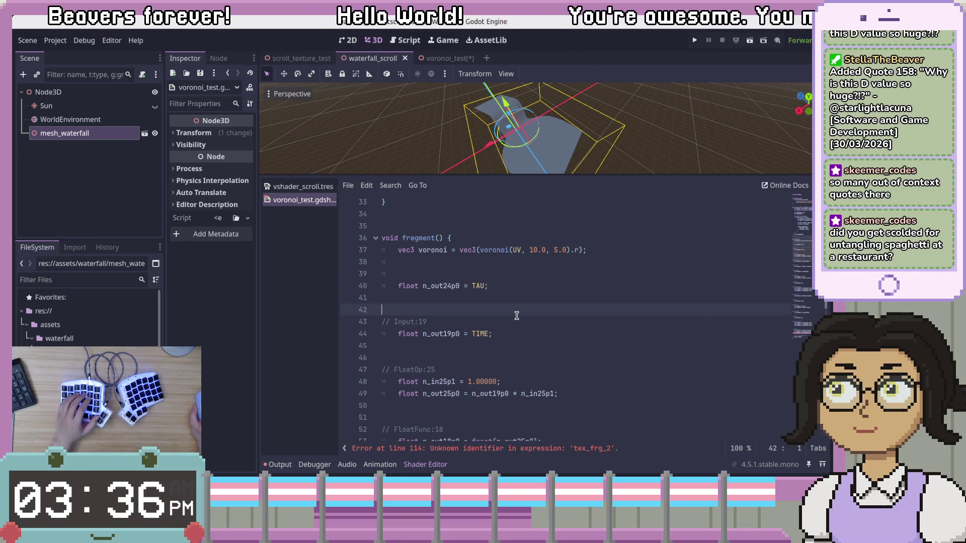
pyautogui.click(525, 322)
pyautogui.hotkey('ctrl', 'shift', 'k')
pyautogui.hotkey('alt', 'Up')
pyautogui.hotkey('alt', 'Up')
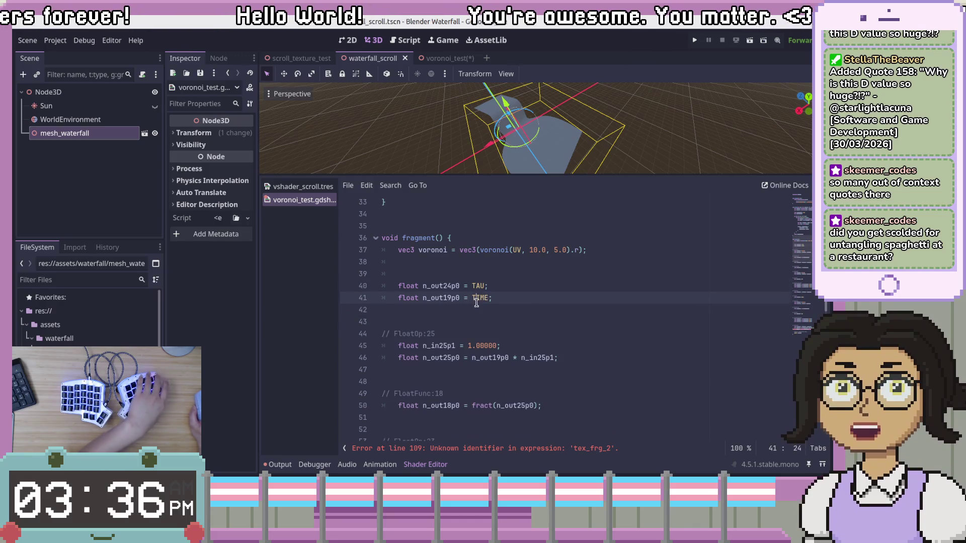
pyautogui.press('End')
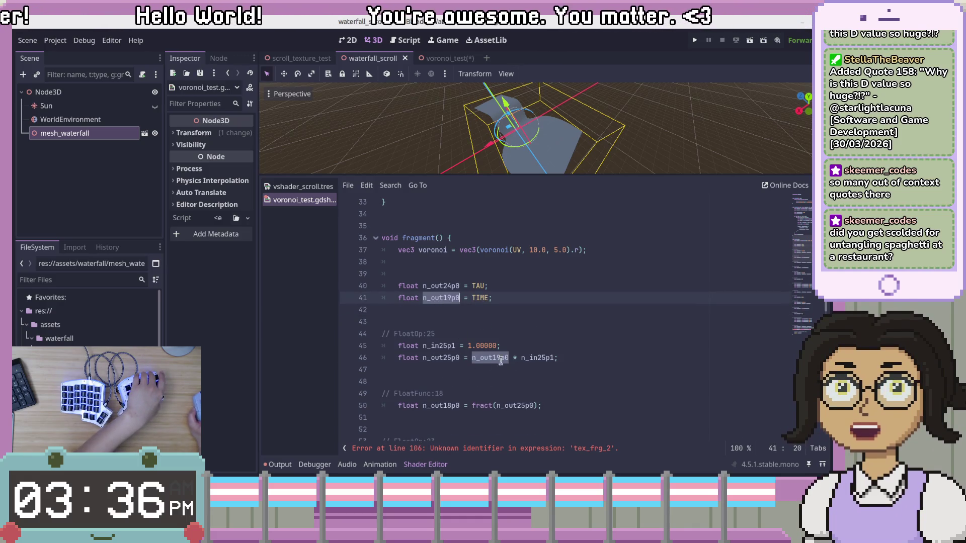
# Step: Rename the n_in25p1 constant on line 45 to time_scale
pyautogui.click(534, 358)
pyautogui.doubleClick(534, 357)
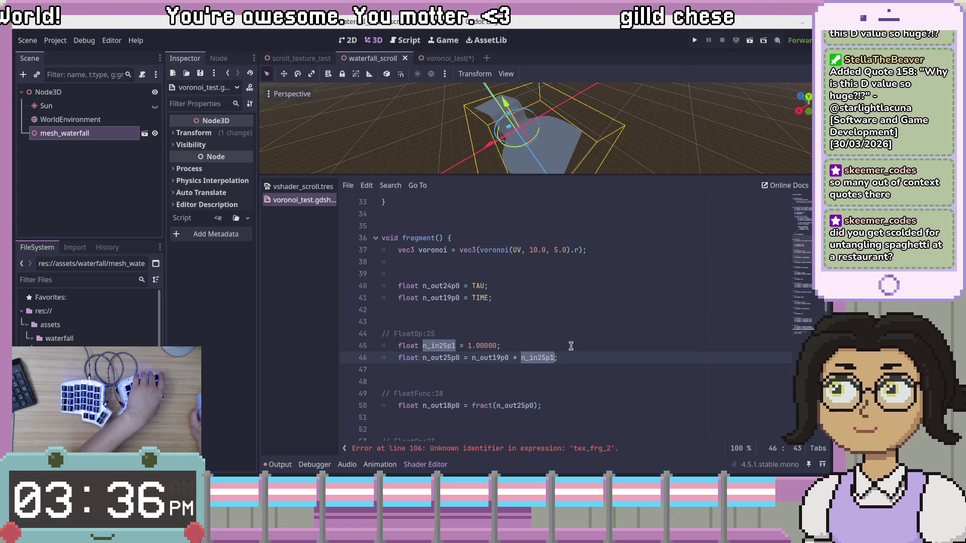
pyautogui.click(431, 346)
pyautogui.doubleClick(442, 346)
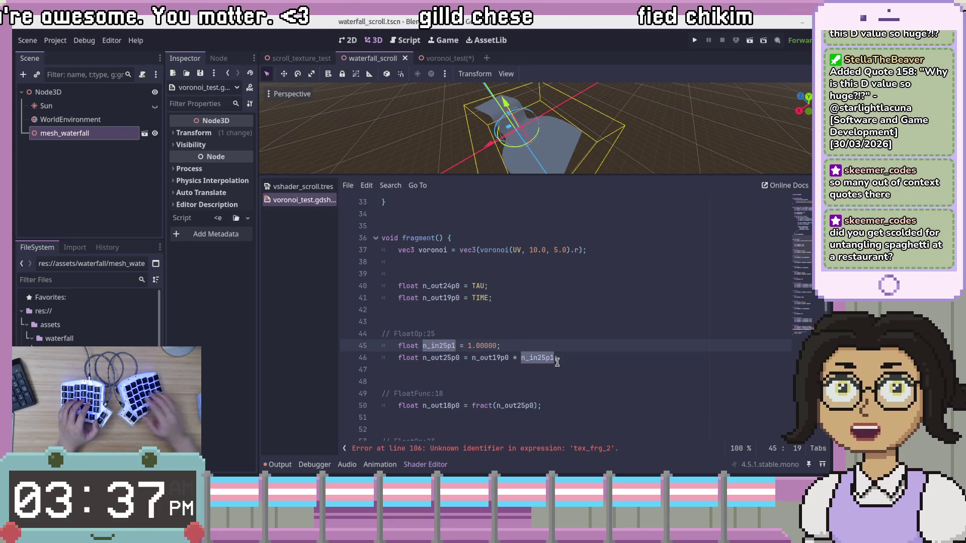
pyautogui.write('spee')
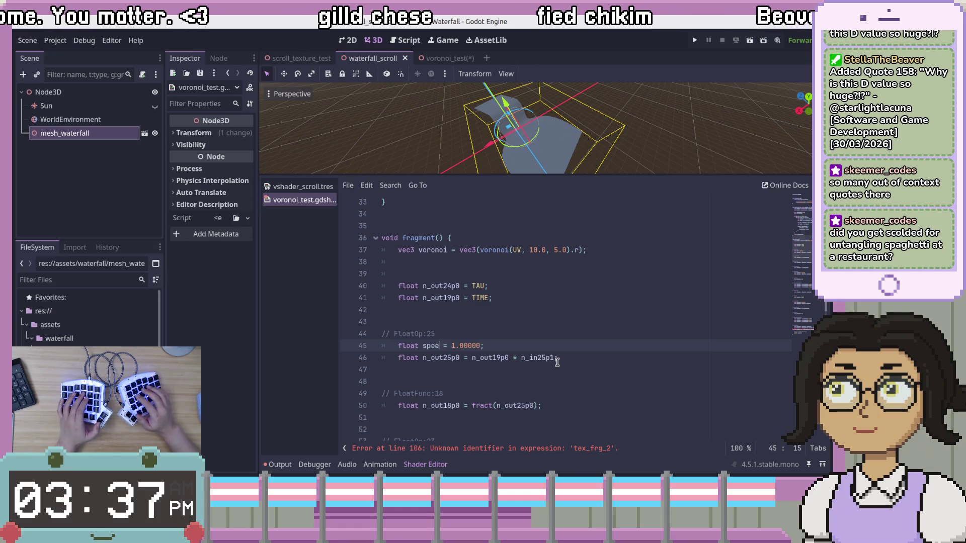
pyautogui.write('t5im')
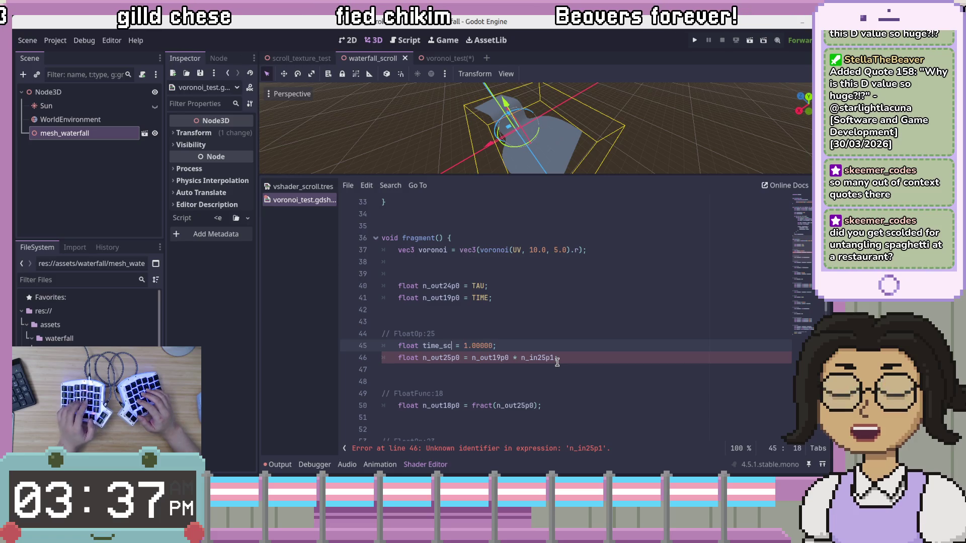
# Step: Rewrite line 46's multiplication as TIME * time_scale, replacing n_out19p0 and n_in25p1
pyautogui.press('Down')
pyautogui.hotkey('ctrl', 'Right')
pyautogui.hotkey('ctrl', 'Right')
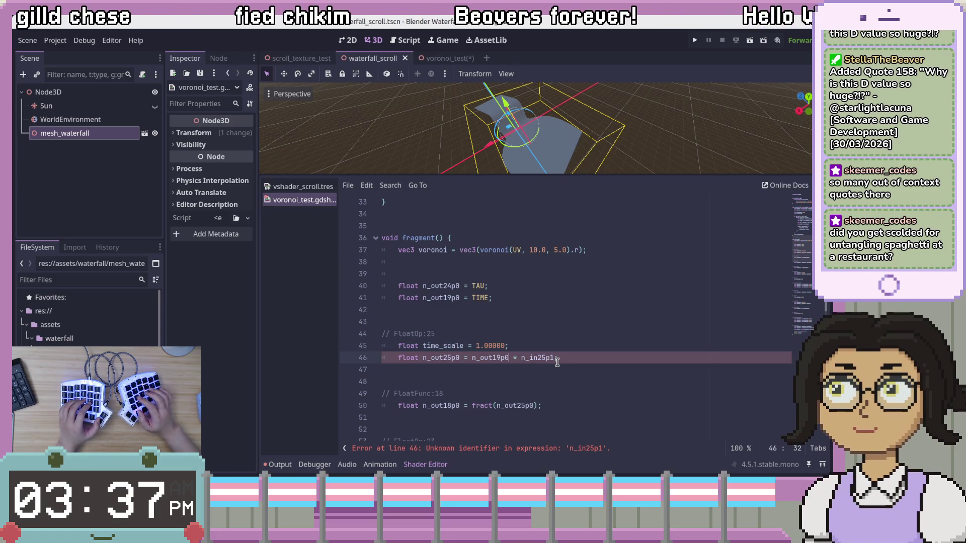
pyautogui.doubleClick(490, 358)
pyautogui.doubleClick(476, 298)
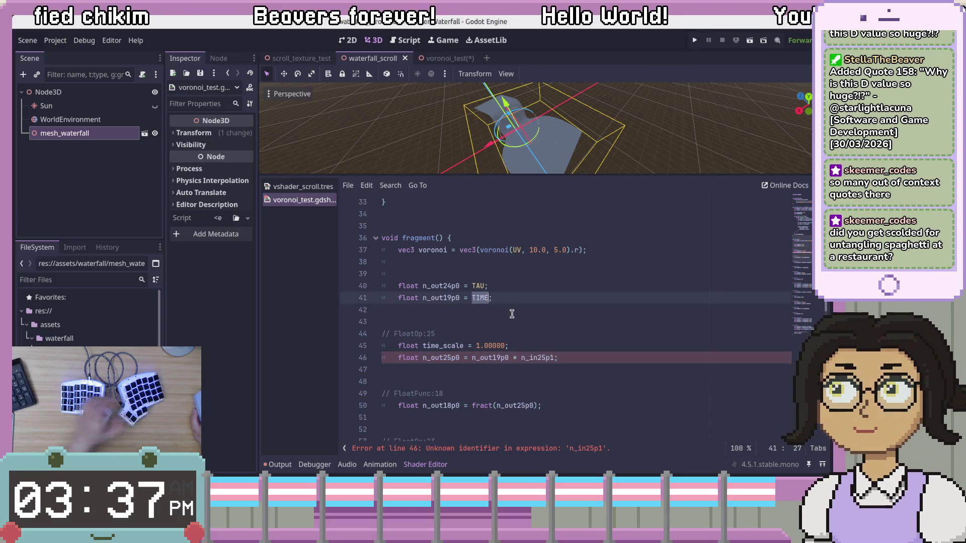
pyautogui.click(467, 359)
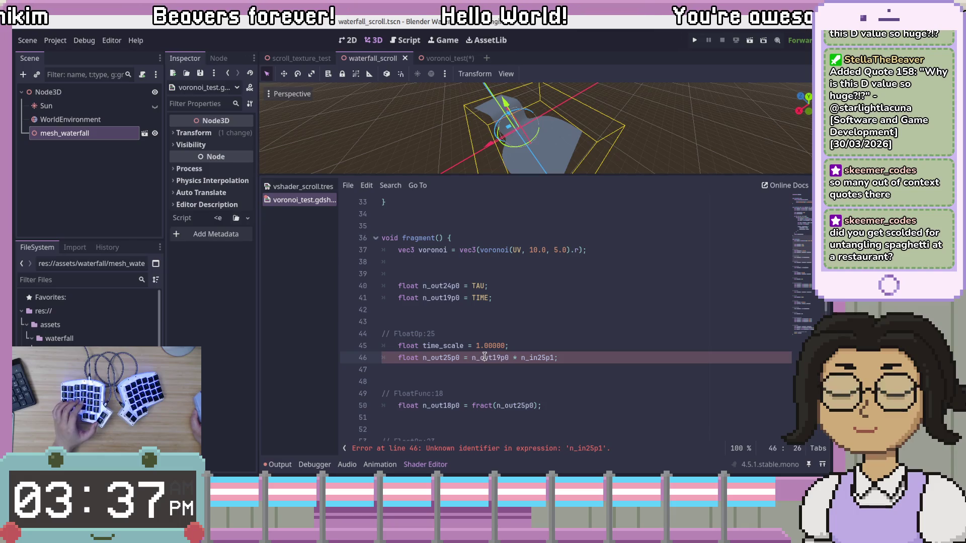
pyautogui.write('TIME')
pyautogui.doubleClick(518, 357)
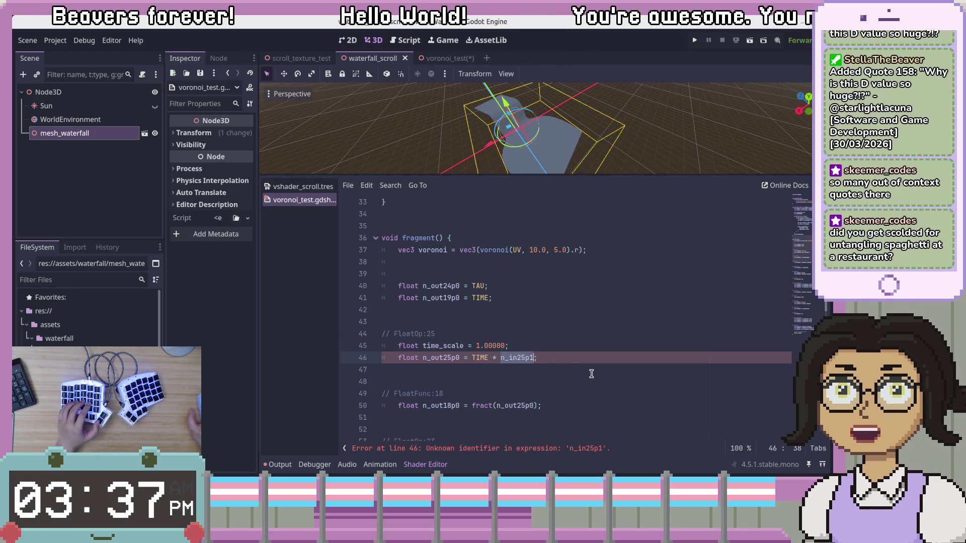
pyautogui.write('time_s')
pyautogui.press('Return')
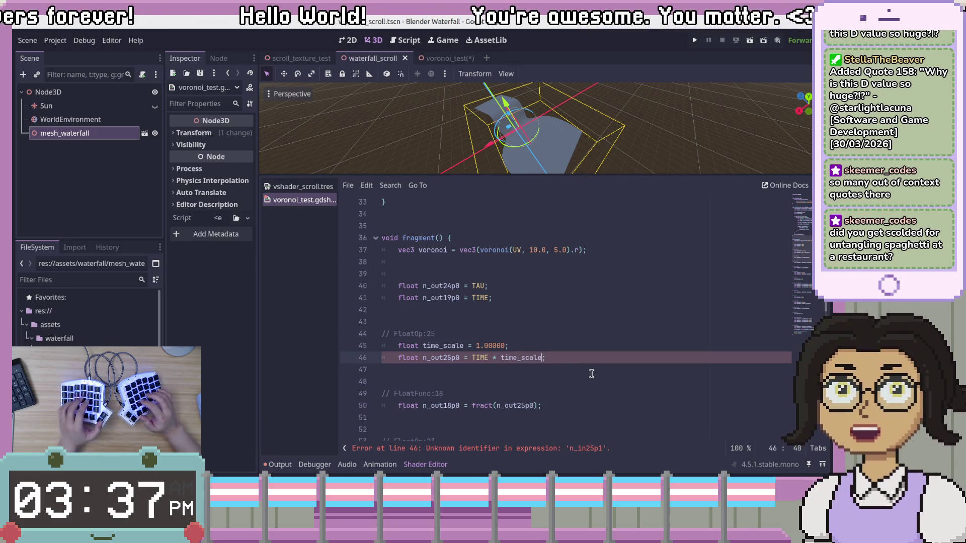
# Step: Delete the unused n_out19p0 = TIME line, the FloatOp:25 comment and the leftover blank line
pyautogui.press('Up')
pyautogui.press('Up')
pyautogui.press('Up')
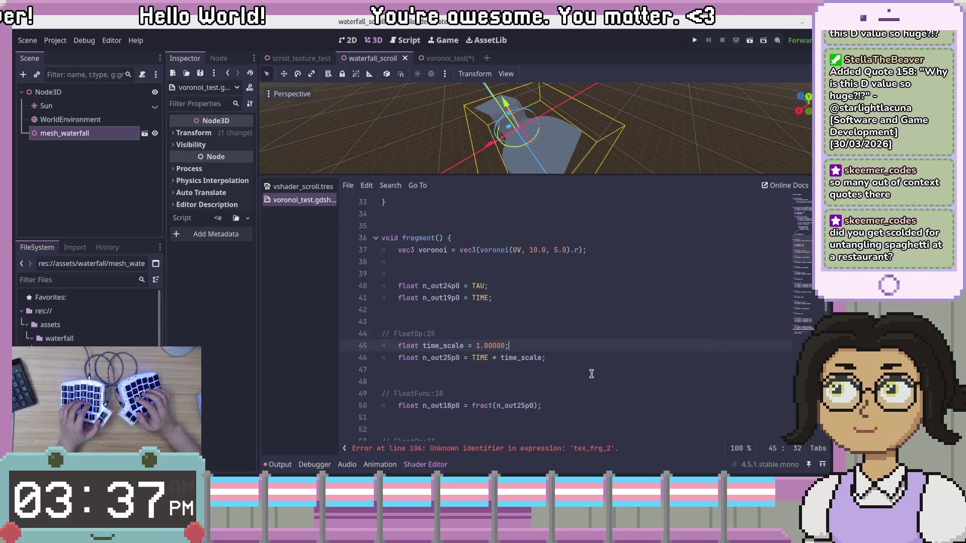
pyautogui.press('Up')
pyautogui.hotkey('shift', 'Down')
pyautogui.hotkey('shift', 'End')
pyautogui.press('BackSpace')
pyautogui.press('Down')
pyautogui.press('Down')
pyautogui.press('Down')
pyautogui.press('Up')
pyautogui.hotkey('shift', 'Home')
pyautogui.press('BackSpace')
pyautogui.press('BackSpace')
pyautogui.press('BackSpace')
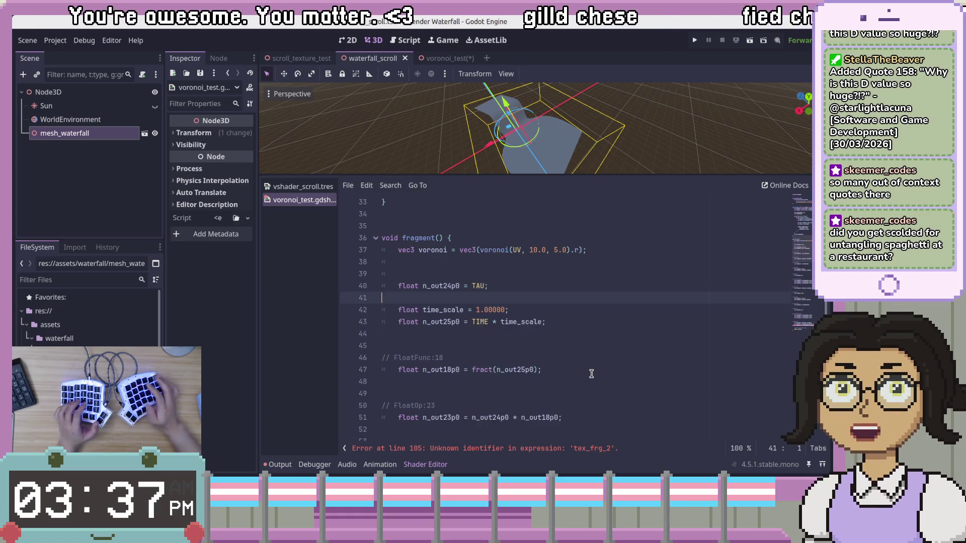
pyautogui.press('BackSpace')
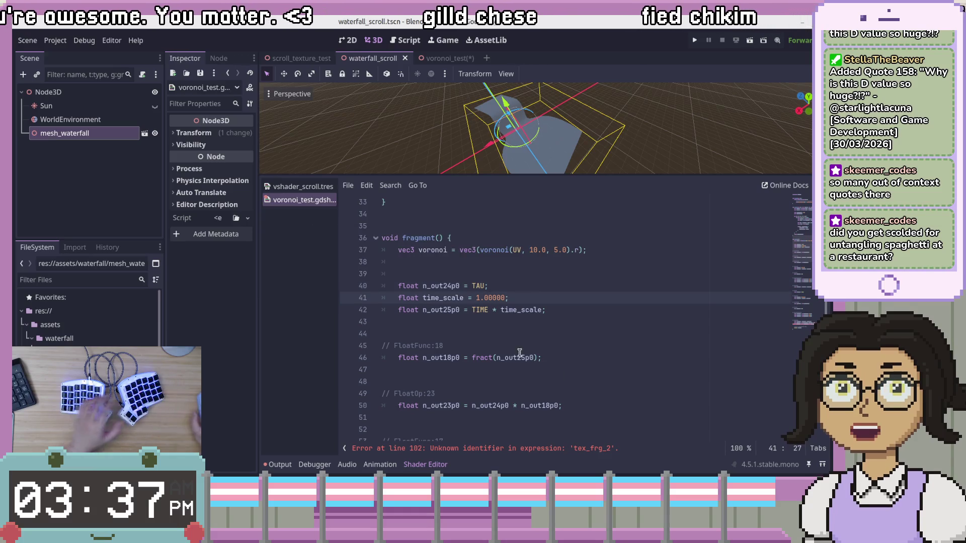
# Step: Rename n_out25p0 to scaled_time in its declaration and in the fract() call
pyautogui.click(492, 358)
pyautogui.doubleClick(525, 358)
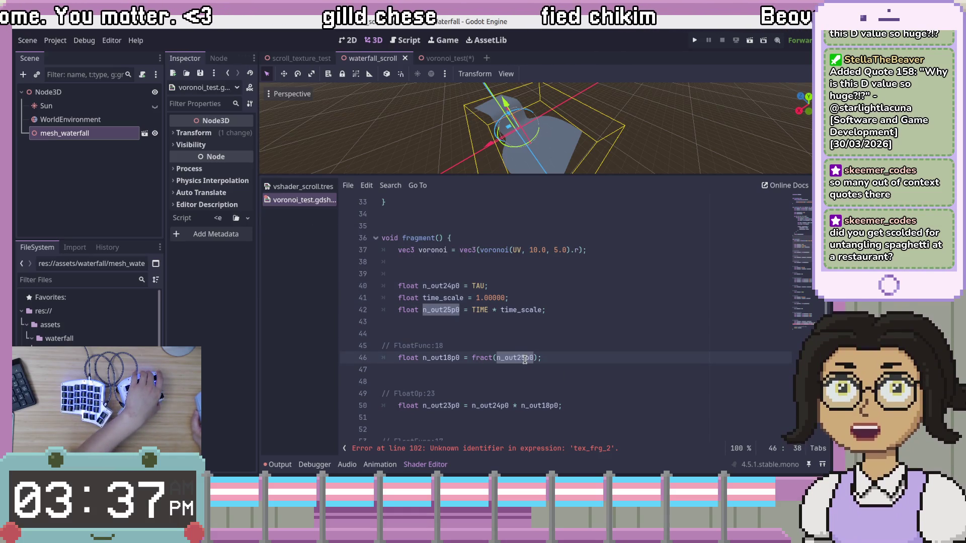
pyautogui.doubleClick(456, 311)
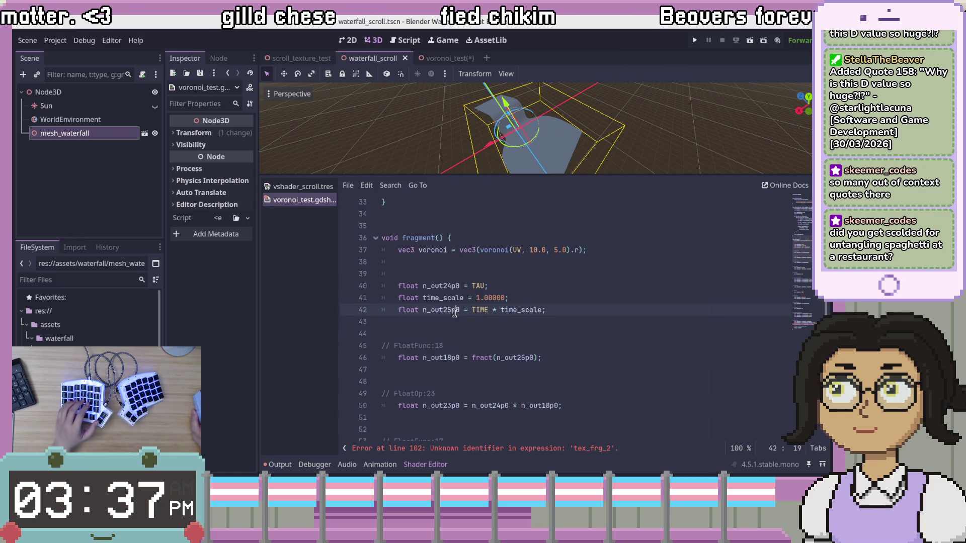
pyautogui.write('scaled')
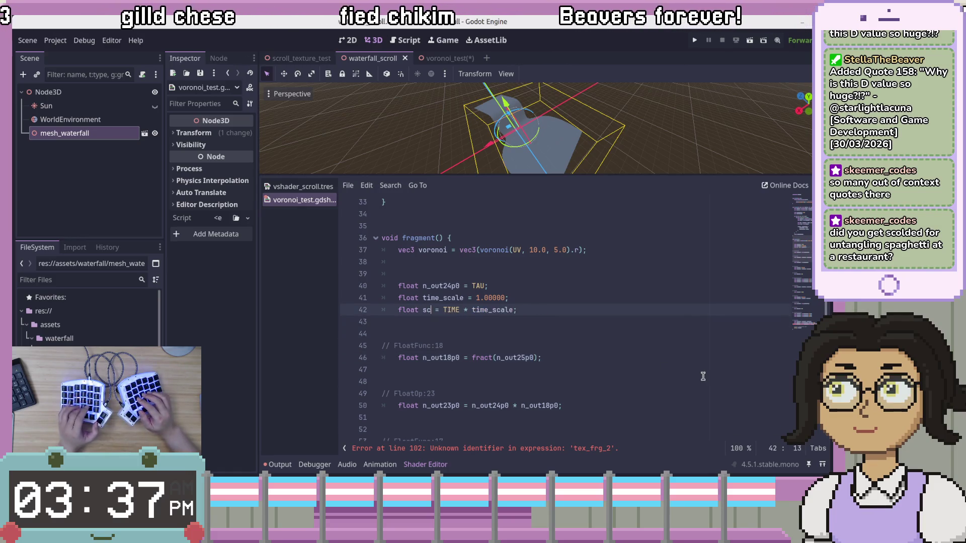
pyautogui.press('Escape')
pyautogui.press('Down')
pyautogui.press('Down')
pyautogui.press('Down')
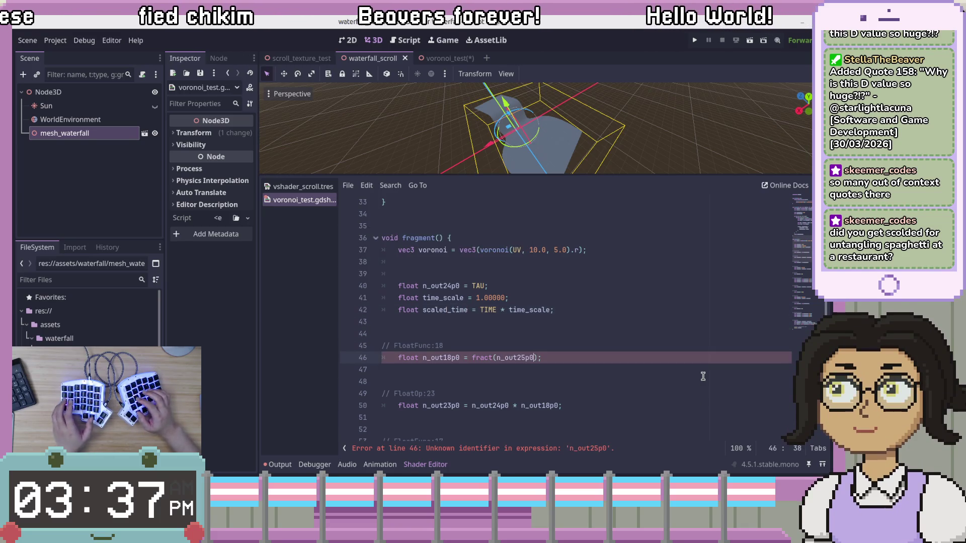
pyautogui.write('_time')
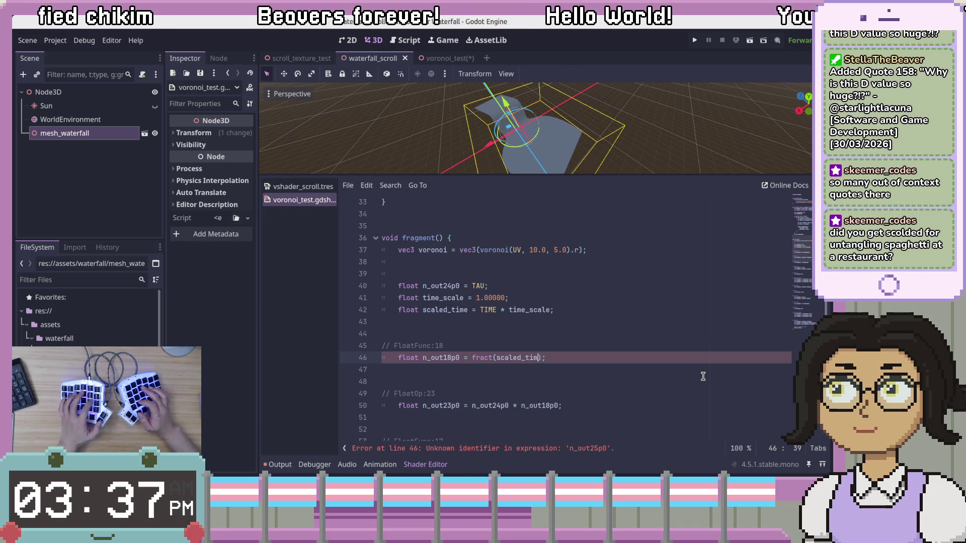
pyautogui.click(565, 346)
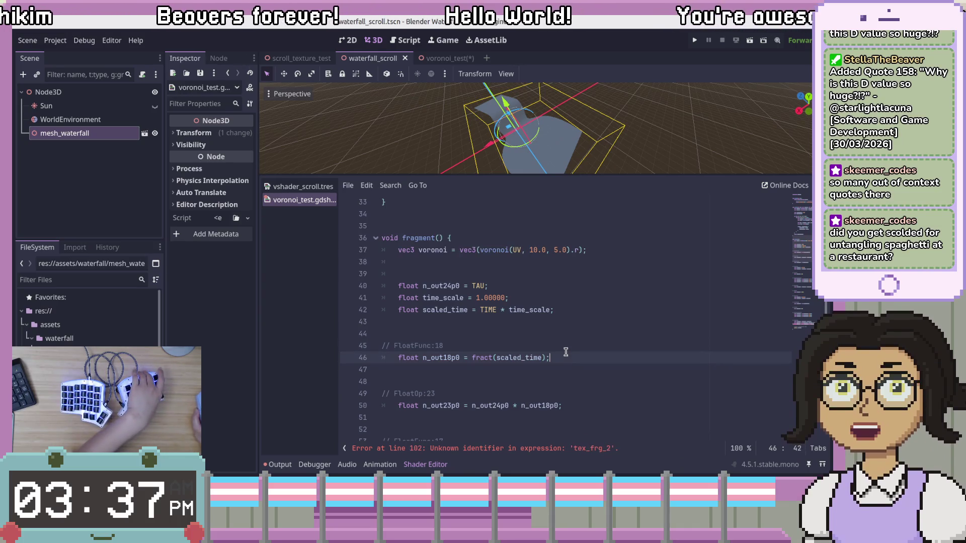
pyautogui.click(658, 299)
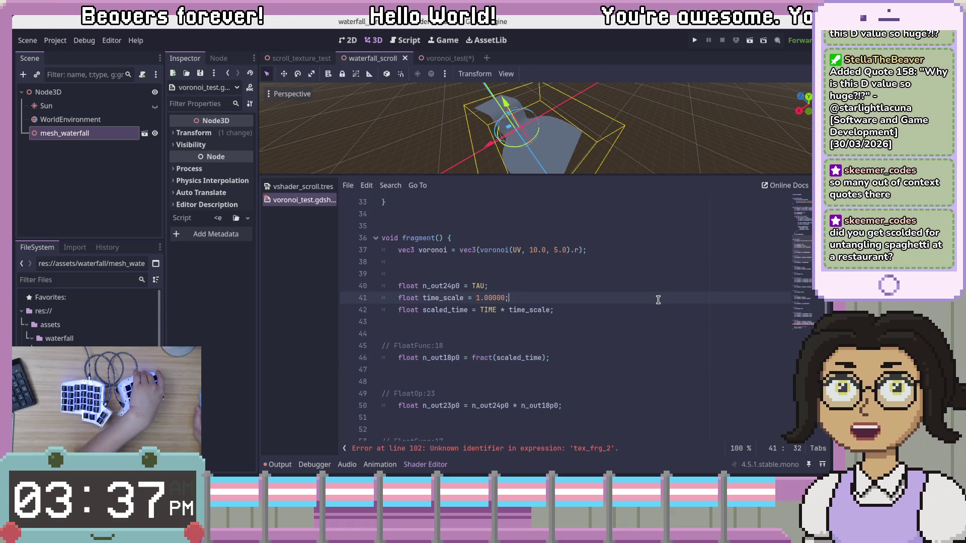
# Step: Delete the FloatFunc:18 comment block and its blank lines
pyautogui.click(603, 362)
pyautogui.click(604, 345)
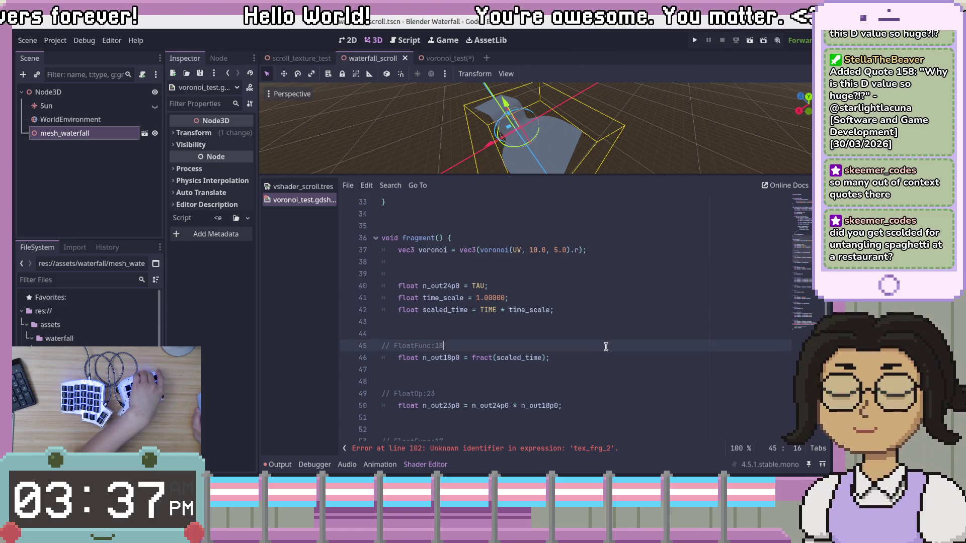
pyautogui.keyDown('shift'); pyautogui.click(487, 318); pyautogui.keyUp('shift')
pyautogui.press('BackSpace')
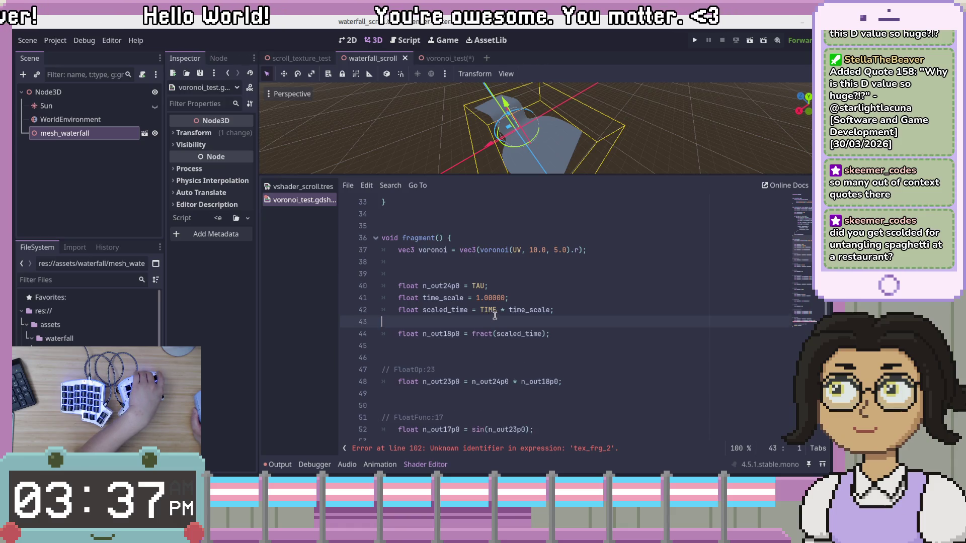
# Step: Move fract(scaled_time) into line 47 so n_out23p0 becomes TAU * fract(scaled_time)
pyautogui.click(483, 312)
pyautogui.doubleClick(446, 326)
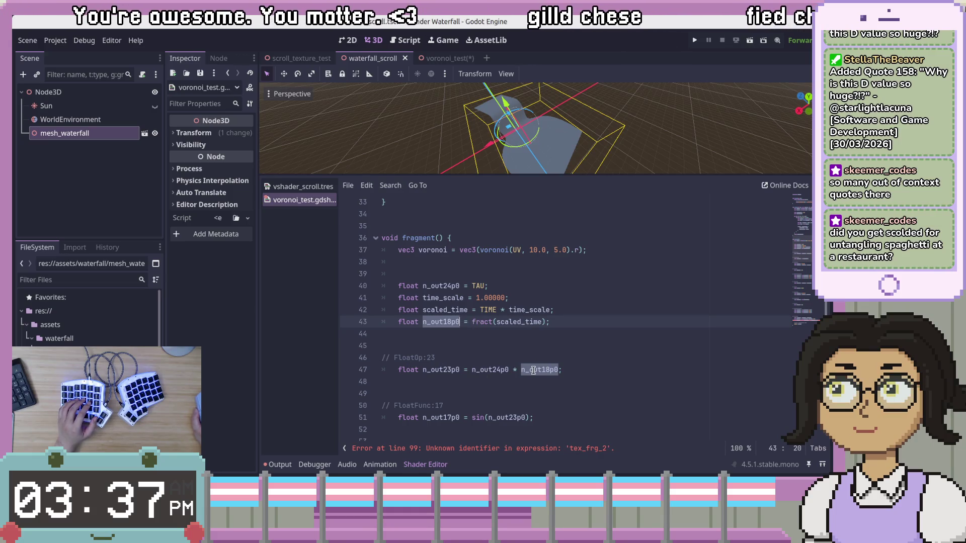
pyautogui.doubleClick(442, 371)
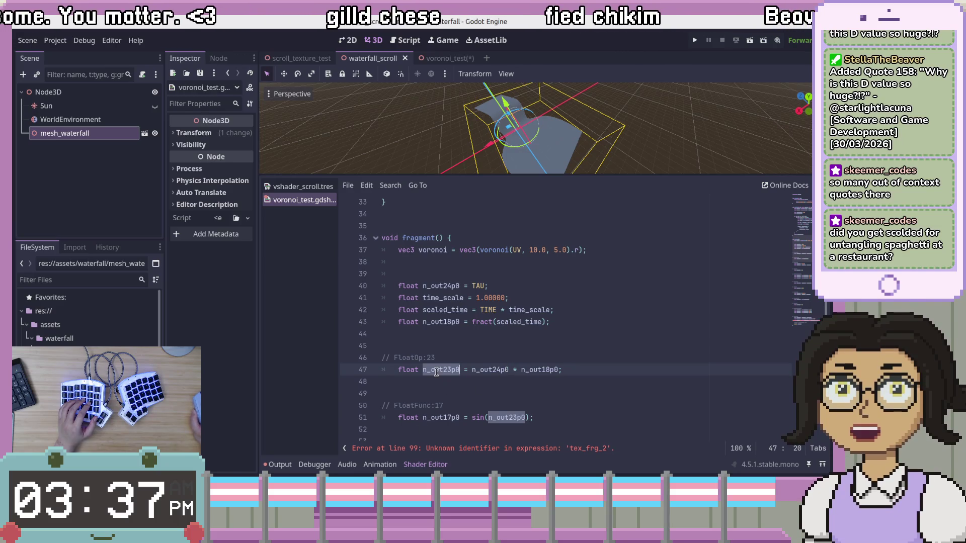
pyautogui.click(489, 370)
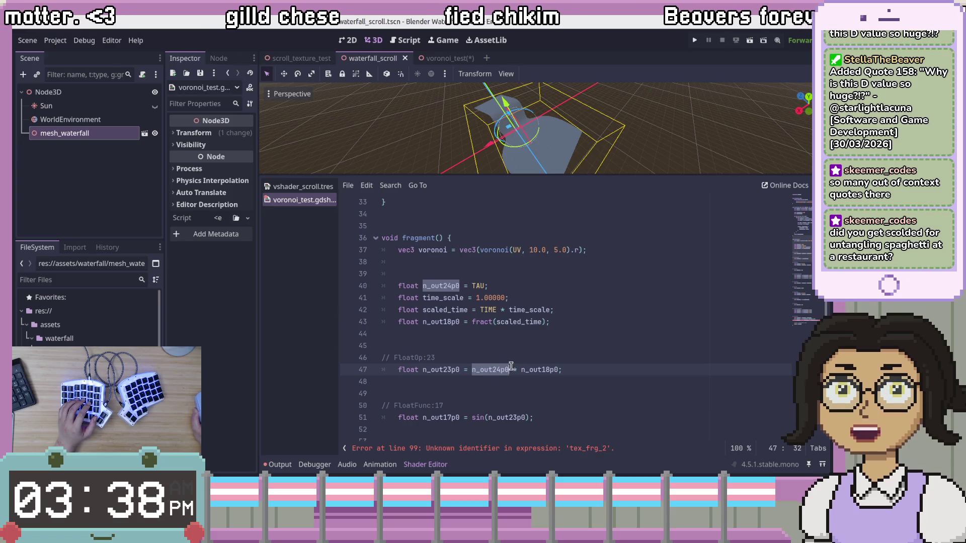
pyautogui.click(514, 370)
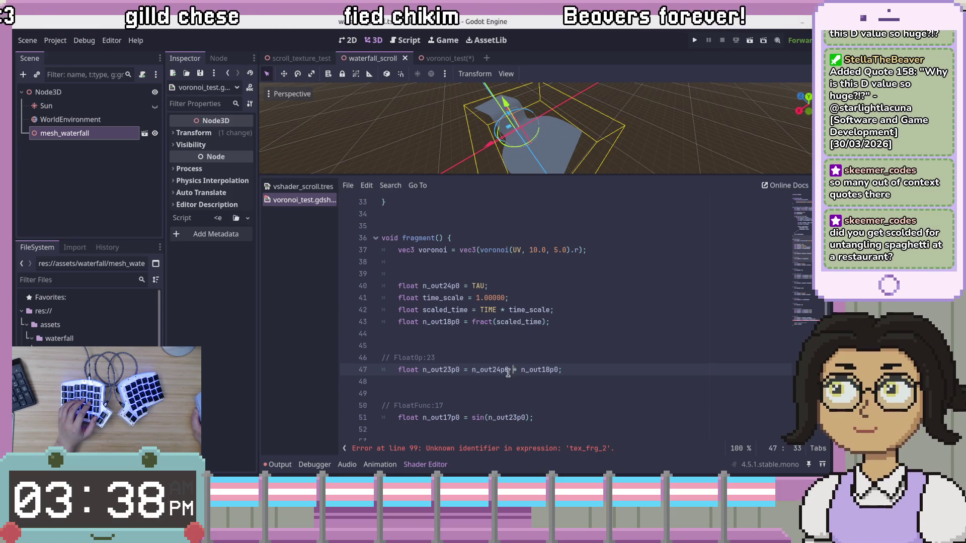
pyautogui.moveTo(472, 323); pyautogui.dragTo(547, 323)
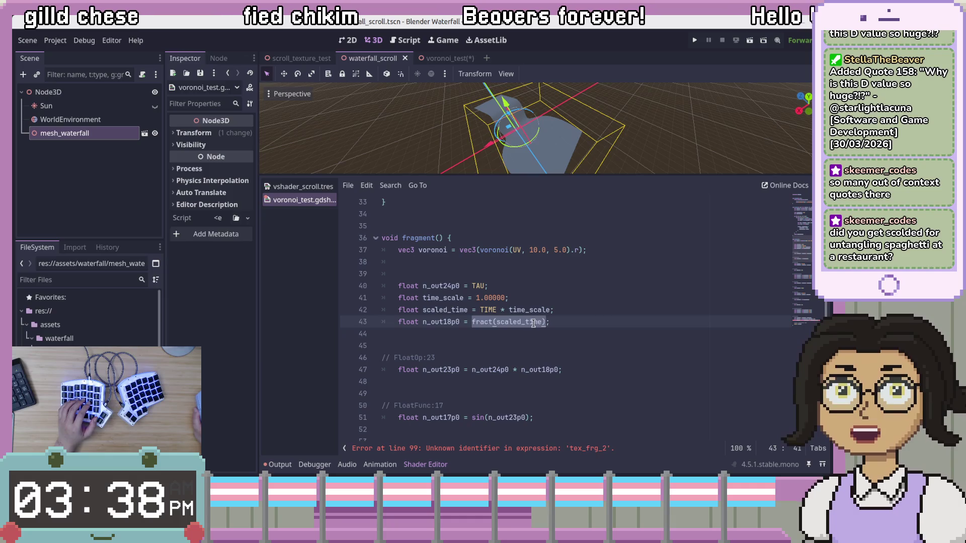
pyautogui.moveTo(554, 373)
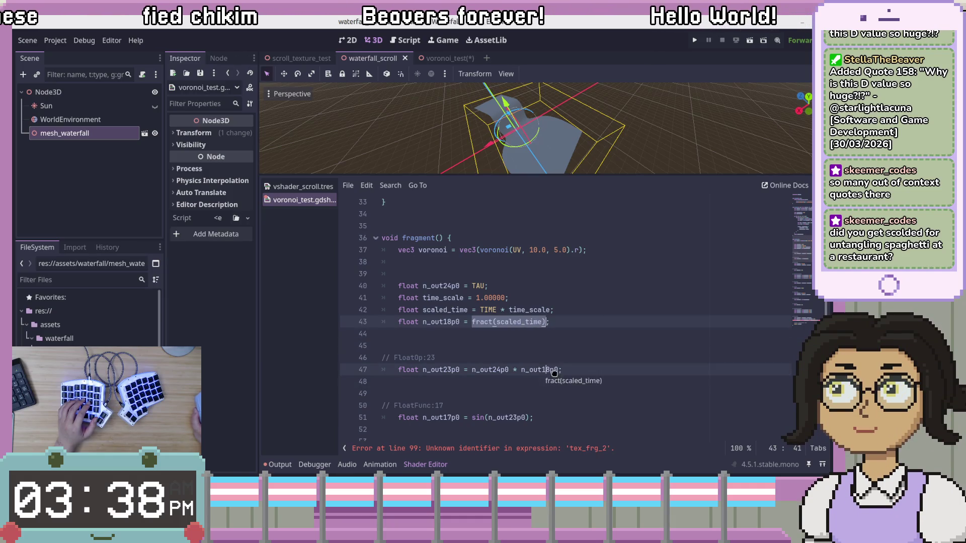
pyautogui.moveTo(560, 373); pyautogui.dragTo(561, 371)
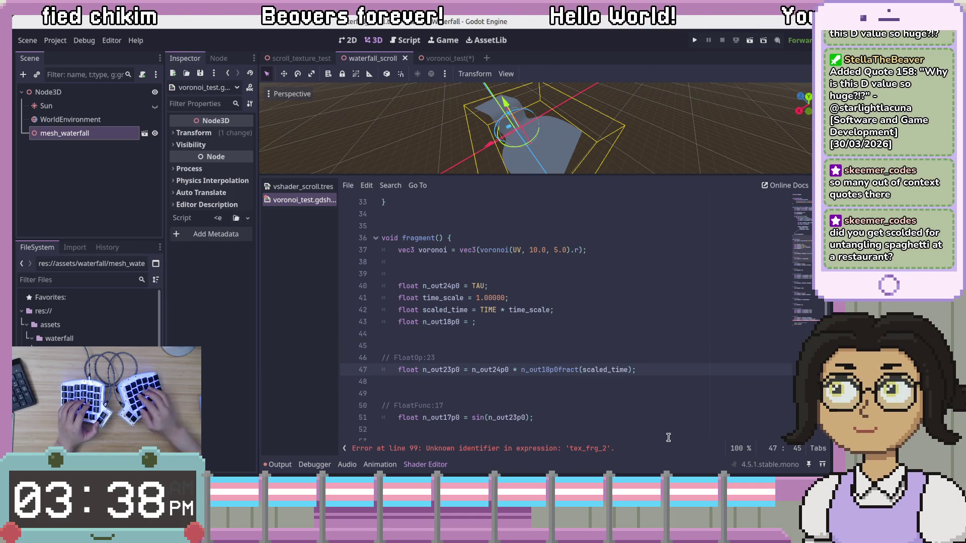
pyautogui.write('* ')
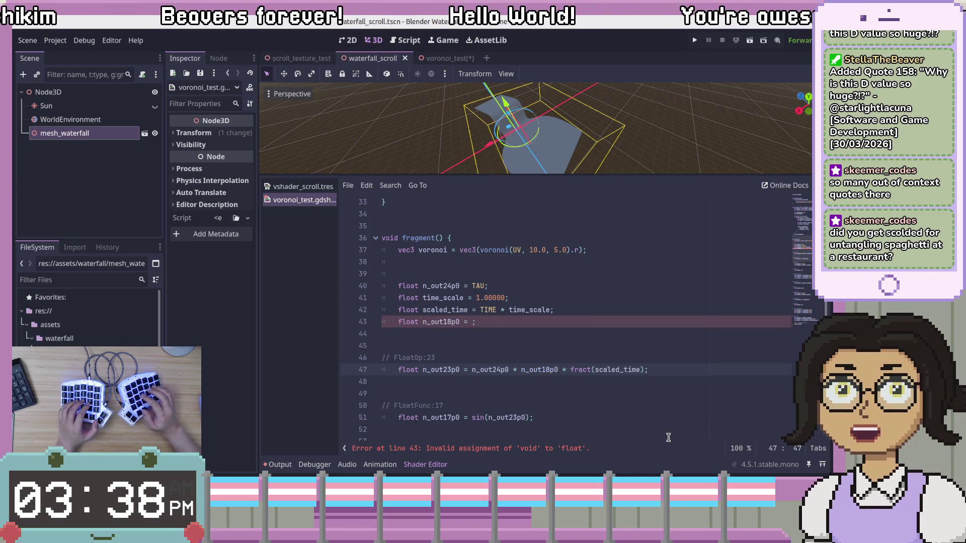
pyautogui.write('TAU')
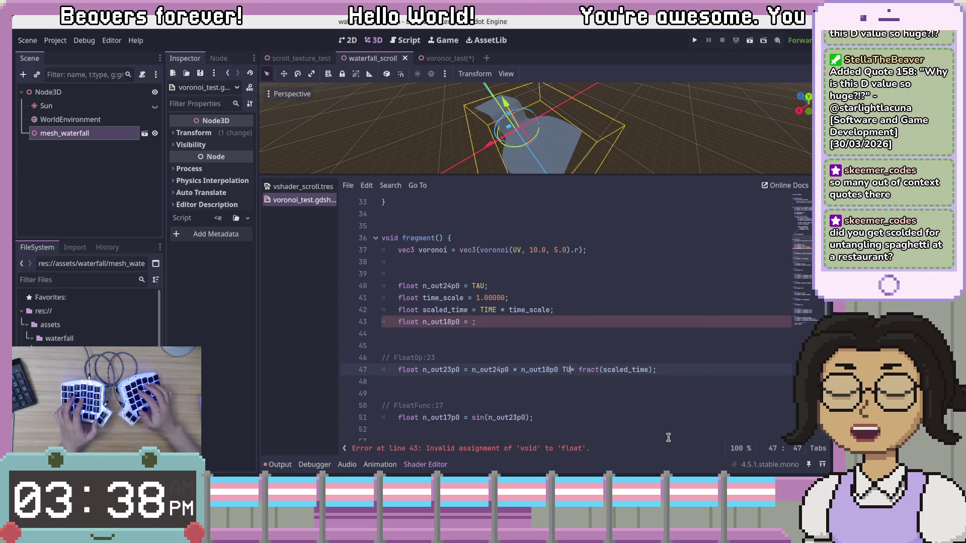
pyautogui.hotkey('ctrl', 'Left')
pyautogui.hotkey('ctrl', 'shift', 'Left')
pyautogui.hotkey('ctrl', 'shift', 'Left')
pyautogui.hotkey('ctrl', 'shift', 'Left')
pyautogui.press('BackSpace')
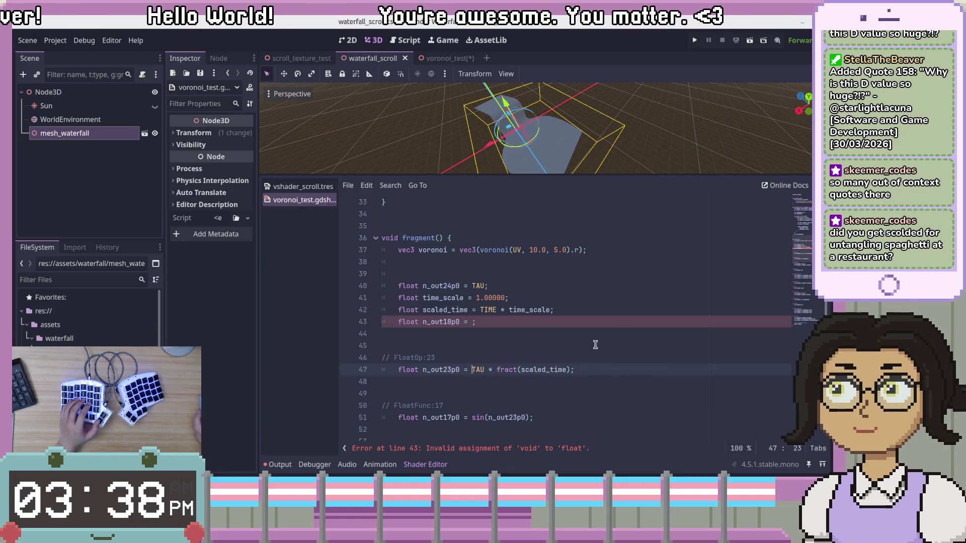
# Step: Delete the now-empty n_out18p0 line and check where n_out23p0 is used
pyautogui.click(618, 318)
pyautogui.hotkey('ctrl', 'shift', 'k')
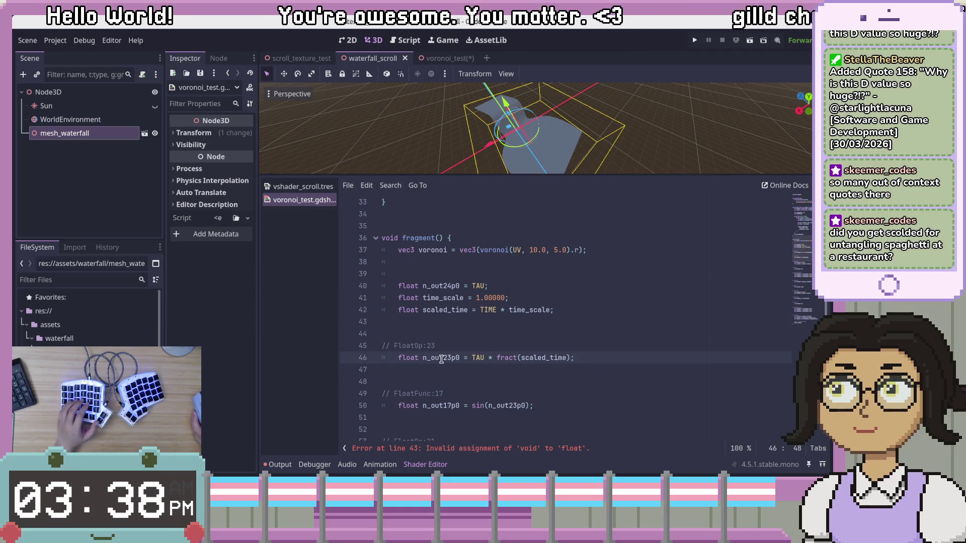
pyautogui.doubleClick(441, 360)
pyautogui.click(574, 402)
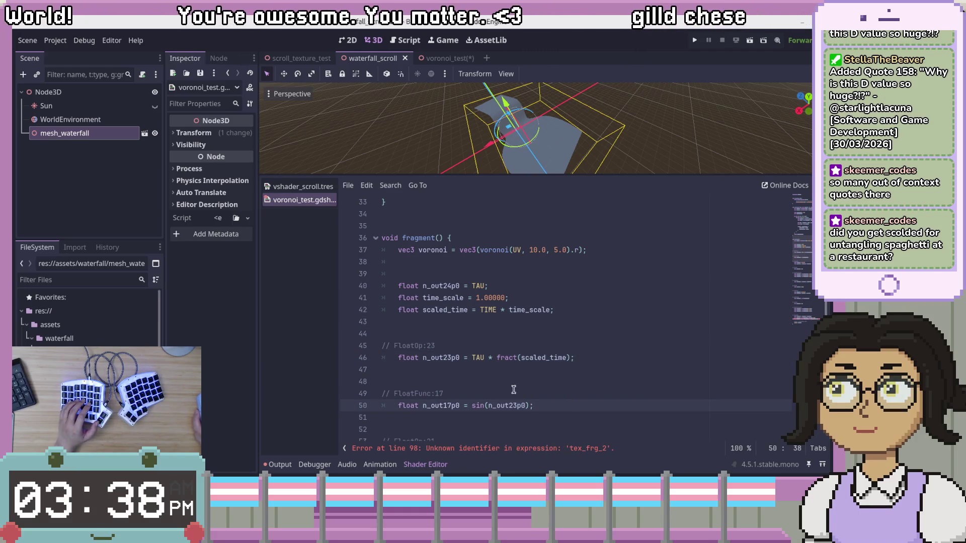
pyautogui.click(505, 358)
pyautogui.moveTo(505, 356); pyautogui.dragTo(568, 356)
pyautogui.click(567, 429)
pyautogui.click(569, 408)
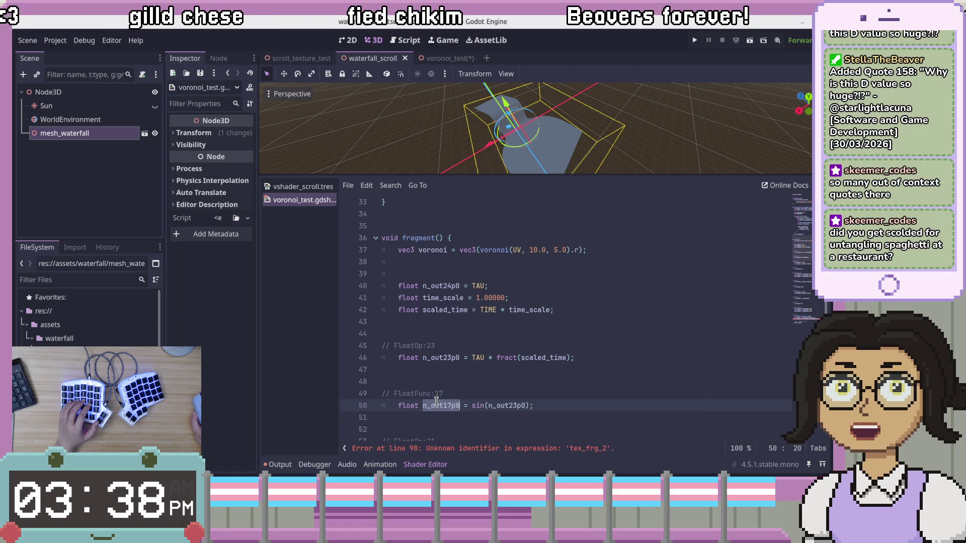
# Step: Retype the n_in21p1 name on line 54 as amplitude, keeping its 0.05000 value
pyautogui.scroll(-4, 515, 425)
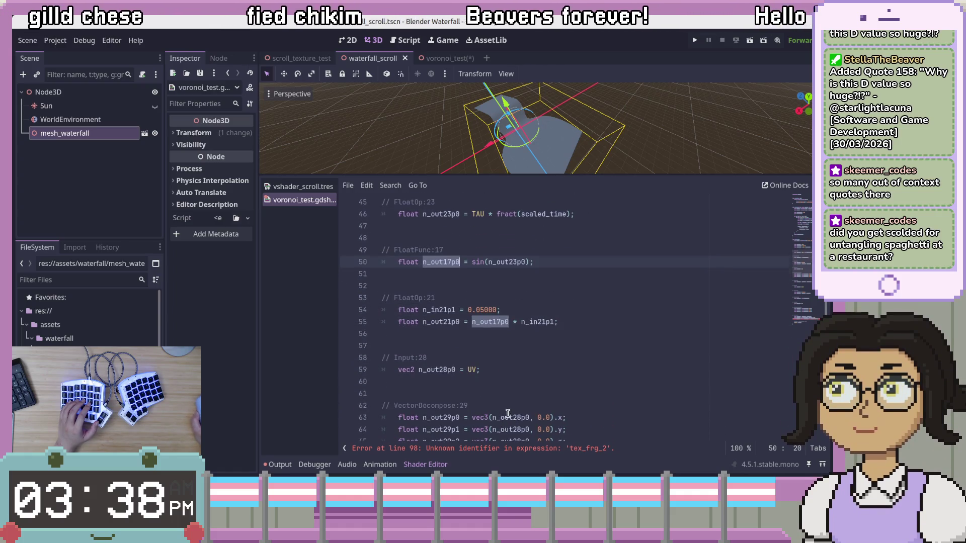
pyautogui.scroll(1, 513, 417)
pyautogui.click(454, 287)
pyautogui.click(529, 357)
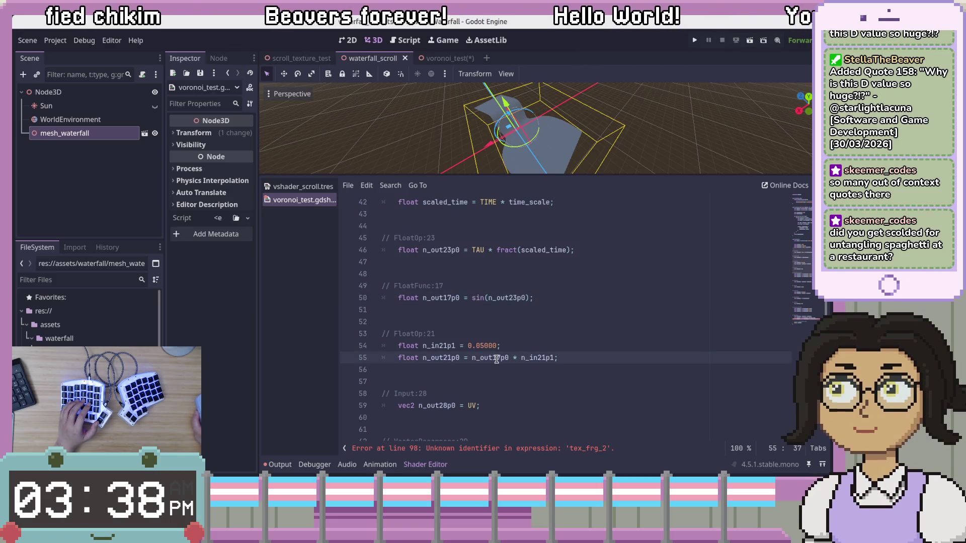
pyautogui.click(467, 346)
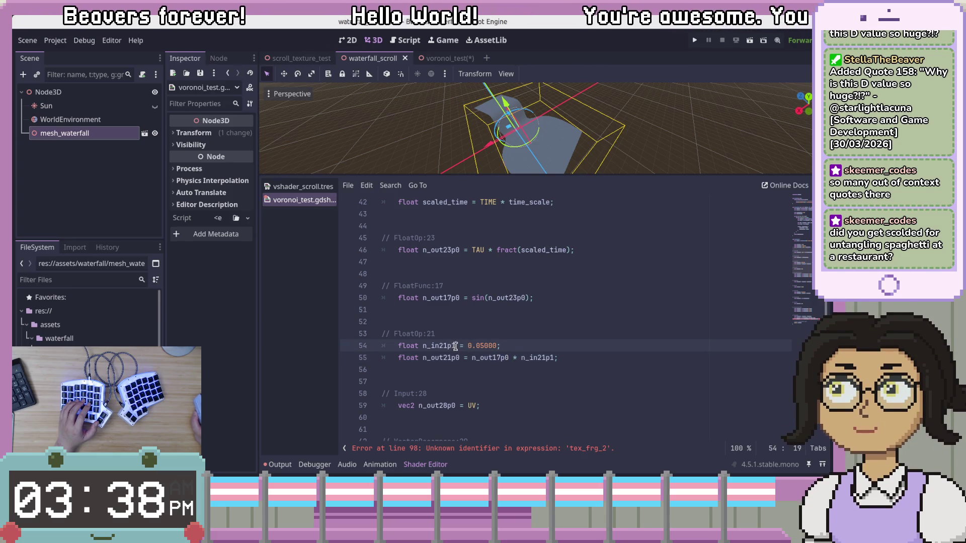
pyautogui.click(421, 346)
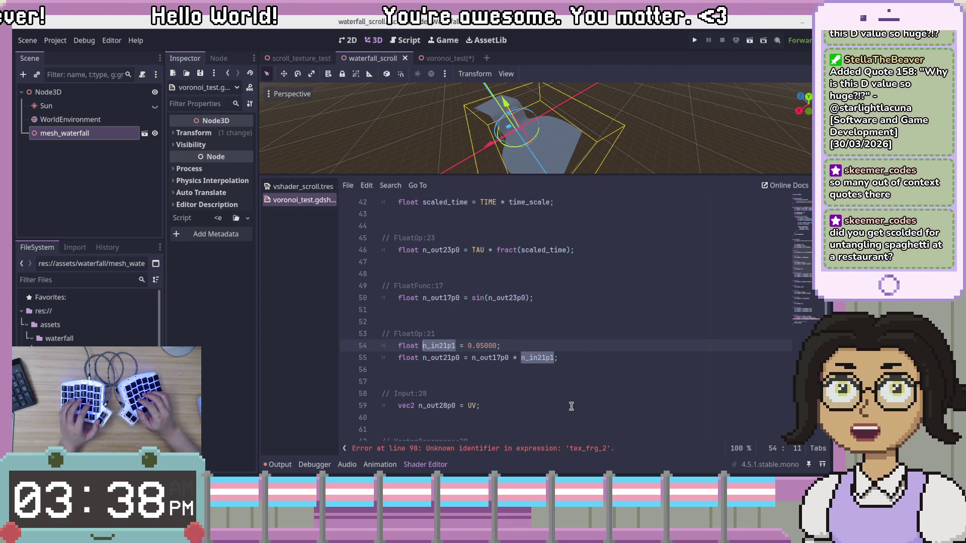
pyautogui.hotkey('ctrl', 'Delete')
pyautogui.write('amp')
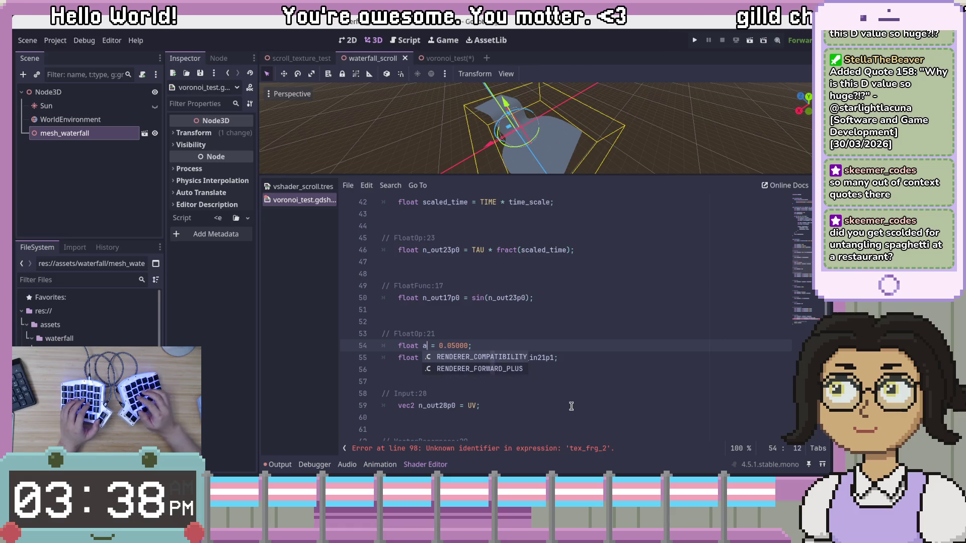
pyautogui.write('litude')
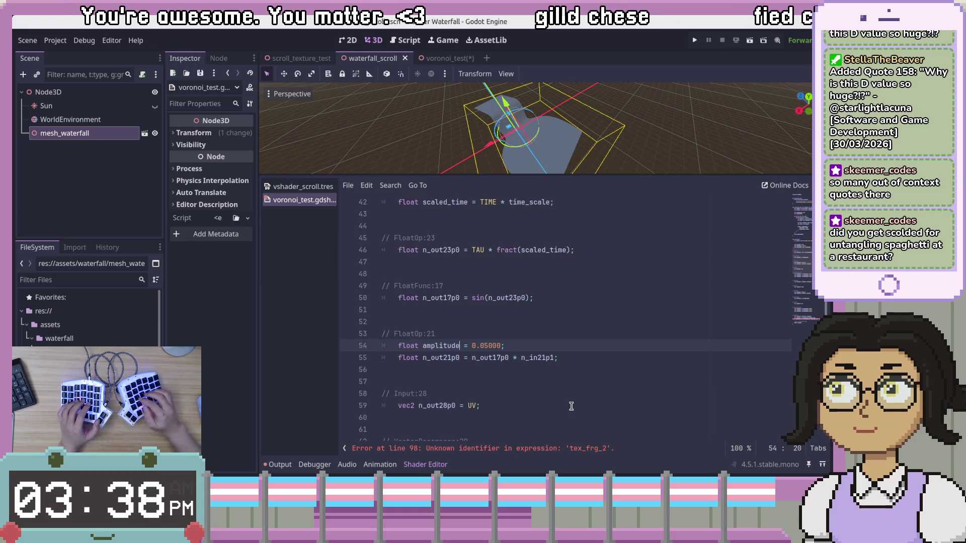
# Step: Trace n_out17p0 and n_out23p0, then start wrapping the TAU expression on line 46 in sin(
pyautogui.click(563, 356)
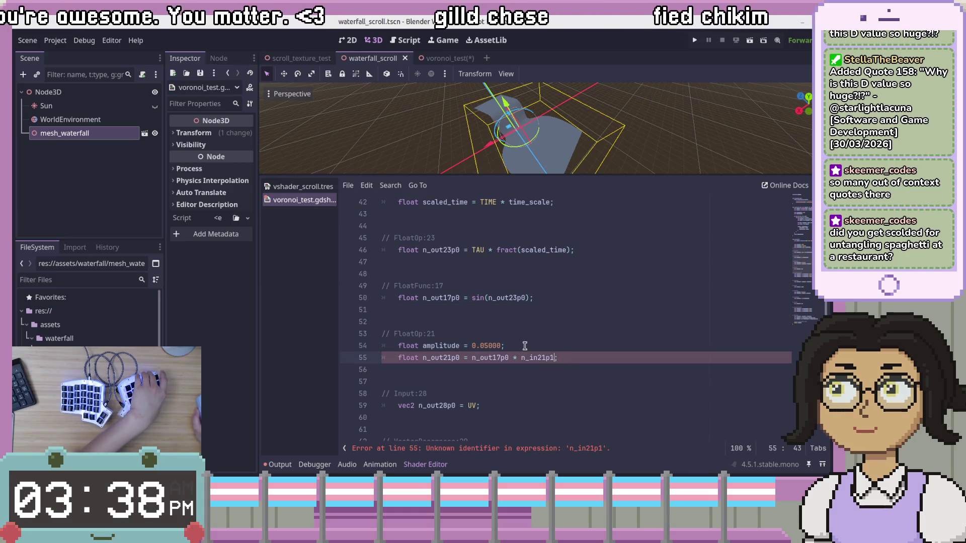
pyautogui.doubleClick(449, 298)
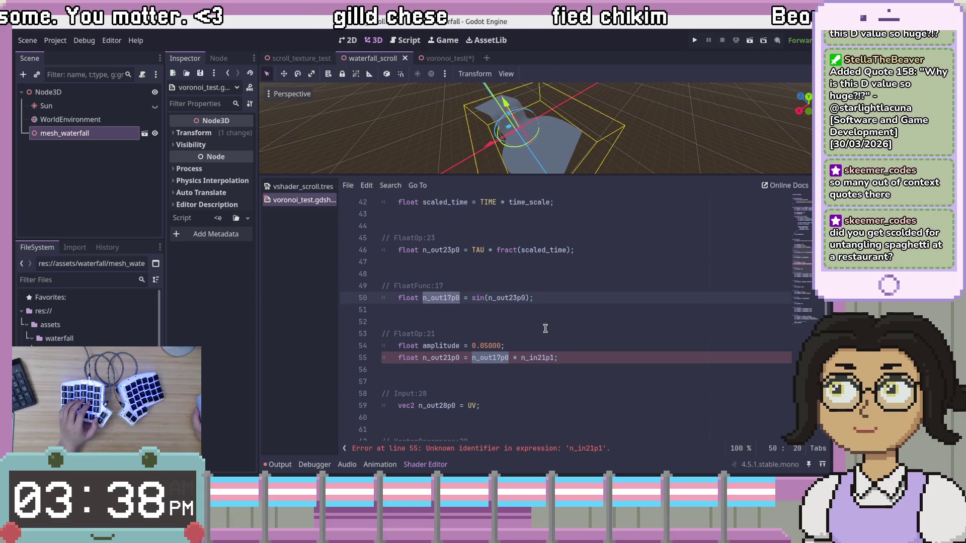
pyautogui.click(545, 329)
pyautogui.doubleClick(510, 297)
pyautogui.click(472, 250)
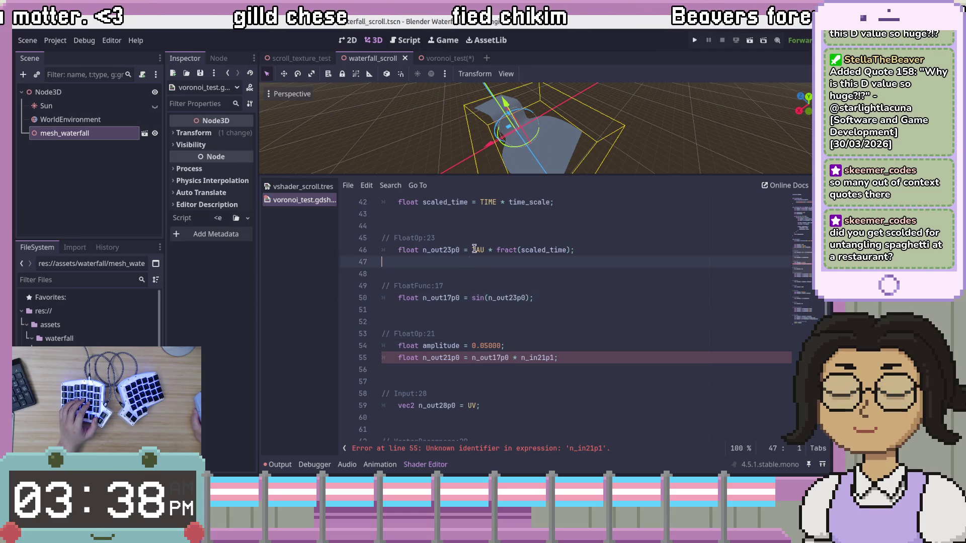
pyautogui.write('s')
pyautogui.write('in(')
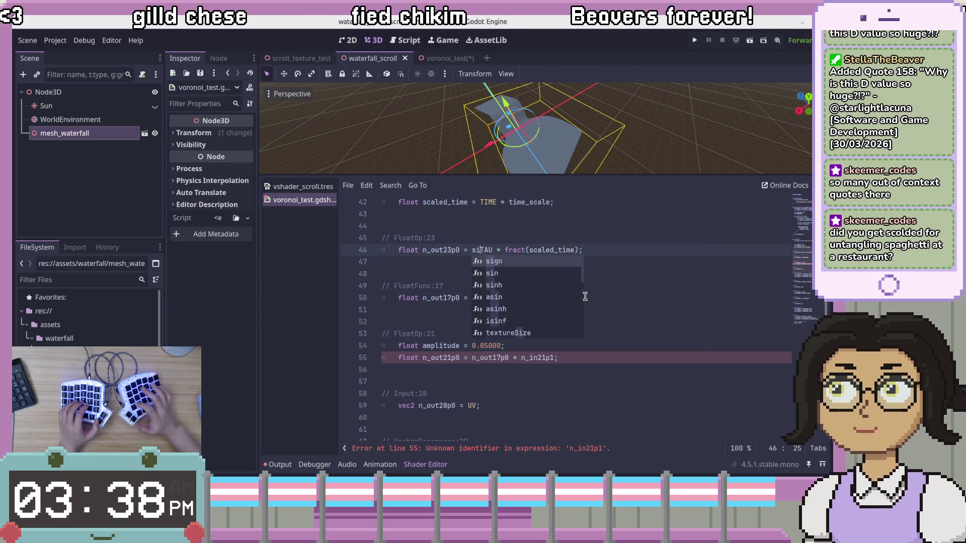
# Step: Close sin(TAU * fract(scaled_time)), cut it, and paste it over n_out17p0 on the n_out21p0 line
pyautogui.press('End')
pyautogui.press('Left')
pyautogui.write(')')
pyautogui.press('End')
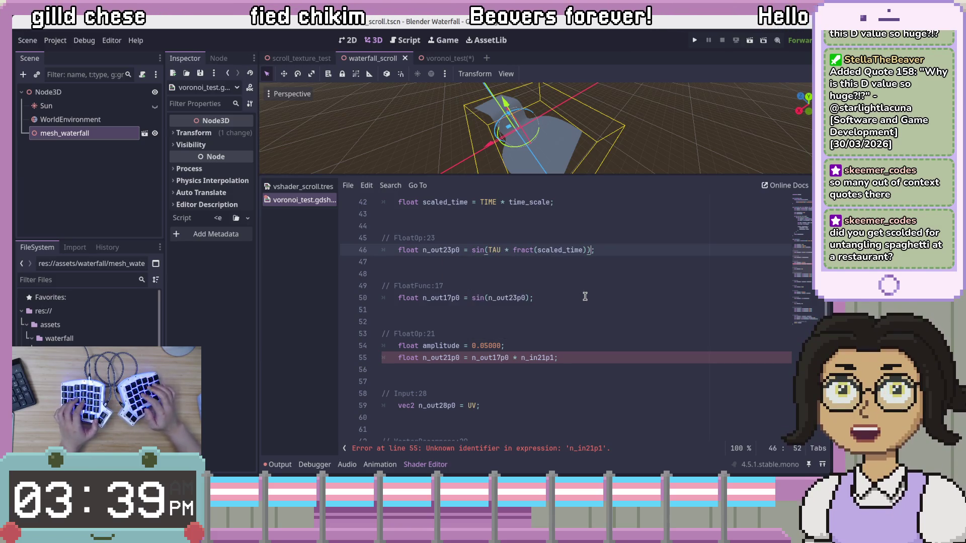
pyautogui.hotkey('ctrl', 'shift', 'Left')
pyautogui.hotkey('ctrl', 'shift', 'Left')
pyautogui.hotkey('ctrl', 'shift', 'Left')
pyautogui.hotkey('ctrl', 'x')
pyautogui.press('Down')
pyautogui.press('Down')
pyautogui.press('Down')
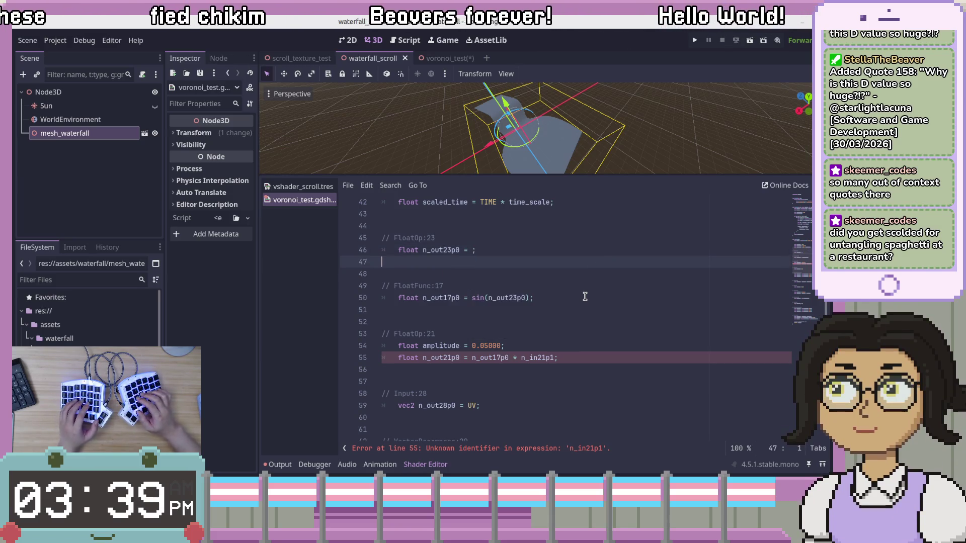
pyautogui.press('Right')
pyautogui.press('Right')
pyautogui.press('Right')
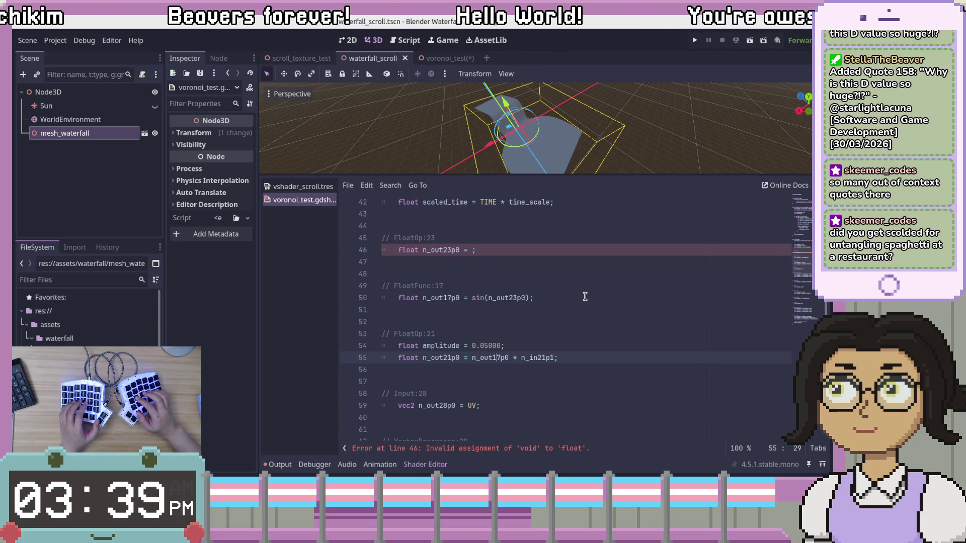
pyautogui.hotkey('ctrl', 'shift', 'Right')
pyautogui.hotkey('ctrl', 'v')
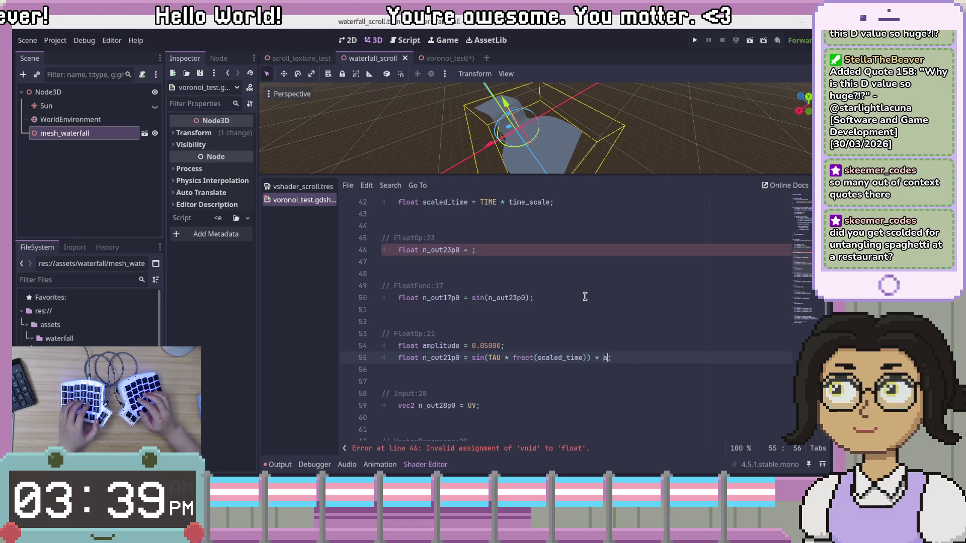
# Step: Delete the leftover intermediate shader lines 44–54
pyautogui.press('Up')
pyautogui.hotkey('shift', 'Up')
pyautogui.hotkey('shift', 'Up')
pyautogui.hotkey('shift', 'Up')
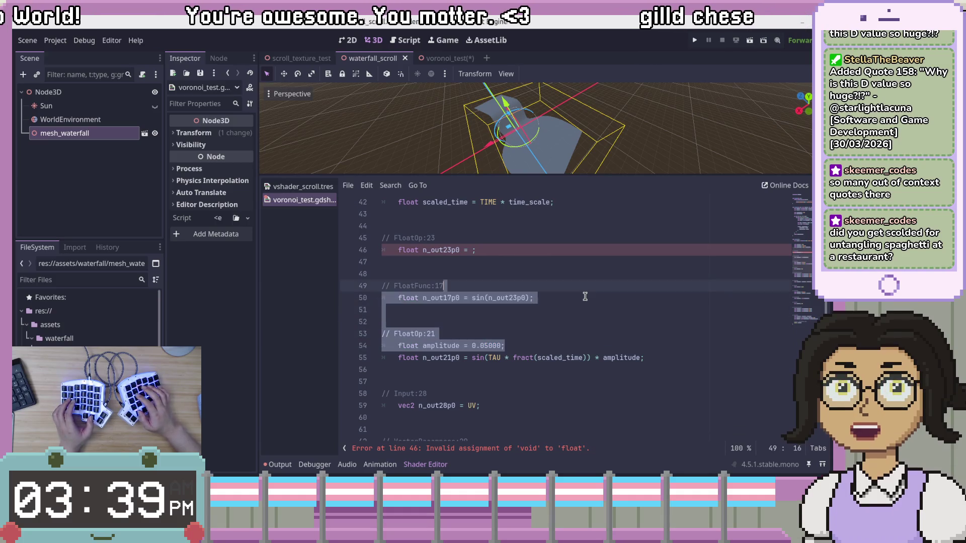
pyautogui.press('BackSpace')
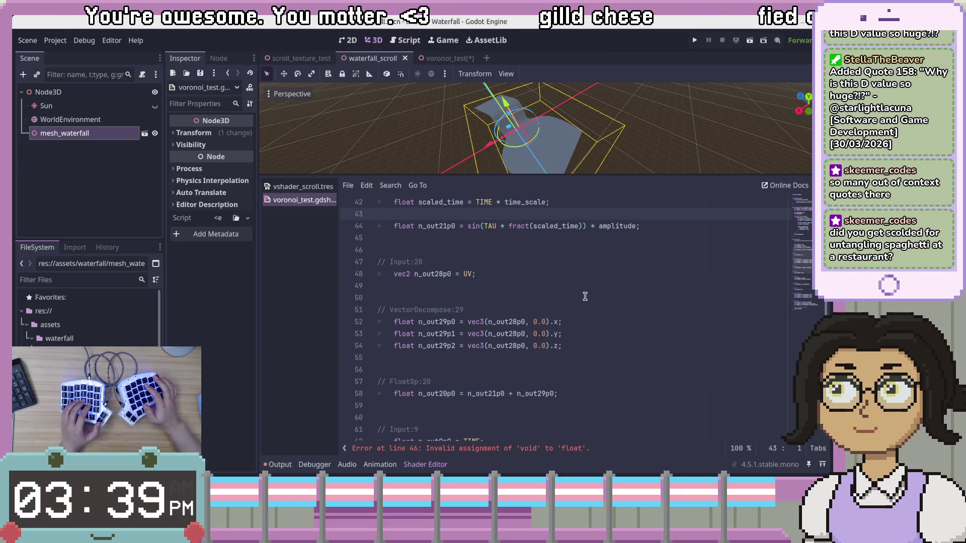
# Step: Finish removing the selected lines and delete the unused n_out24p0 = TAU line
pyautogui.press('BackSpace')
pyautogui.press('BackSpace')
pyautogui.click(507, 348)
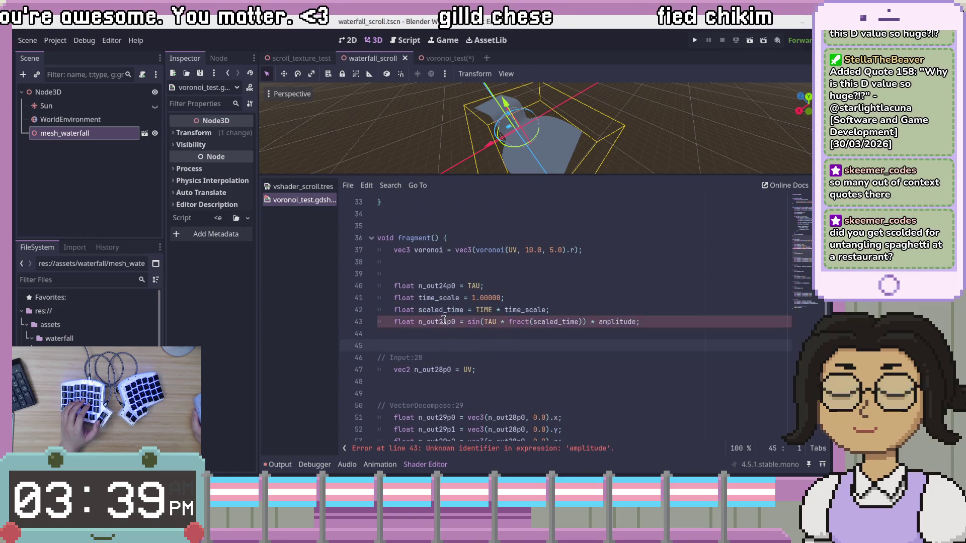
pyautogui.keyDown('shift'); pyautogui.click(511, 272); pyautogui.keyUp('shift')
pyautogui.press('BackSpace')
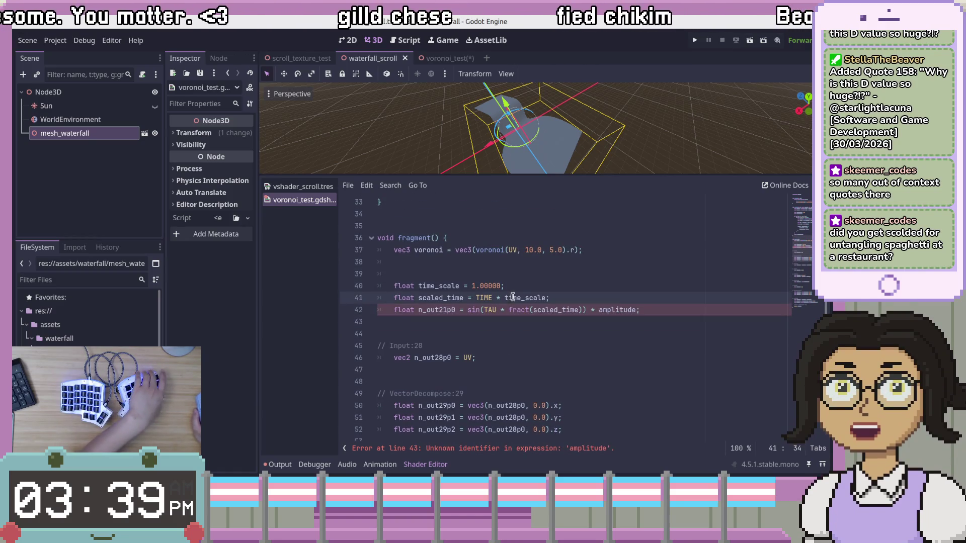
# Step: Declare float amplitude = 0.05000; on a new line below time_scale
pyautogui.click(435, 310)
pyautogui.click(563, 291)
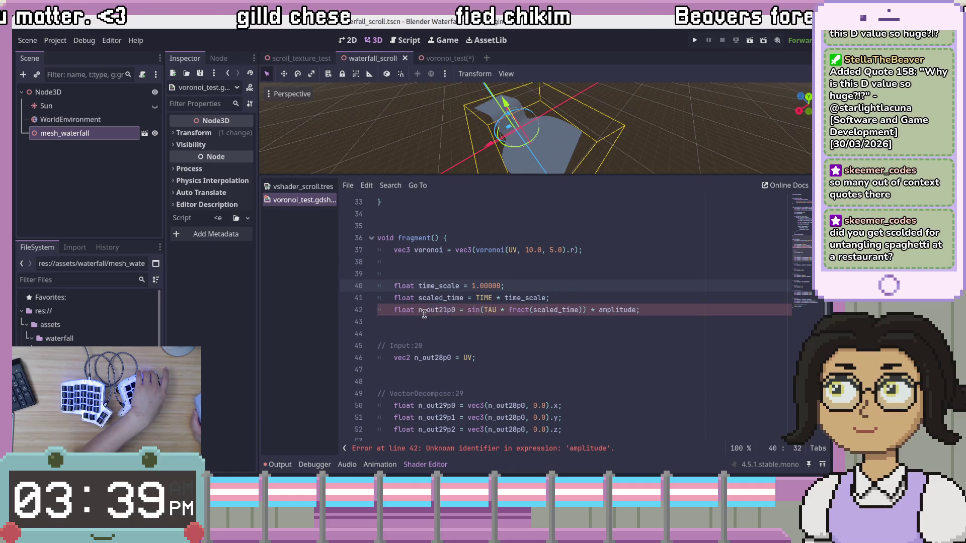
pyautogui.click(556, 310)
pyautogui.doubleClick(556, 310)
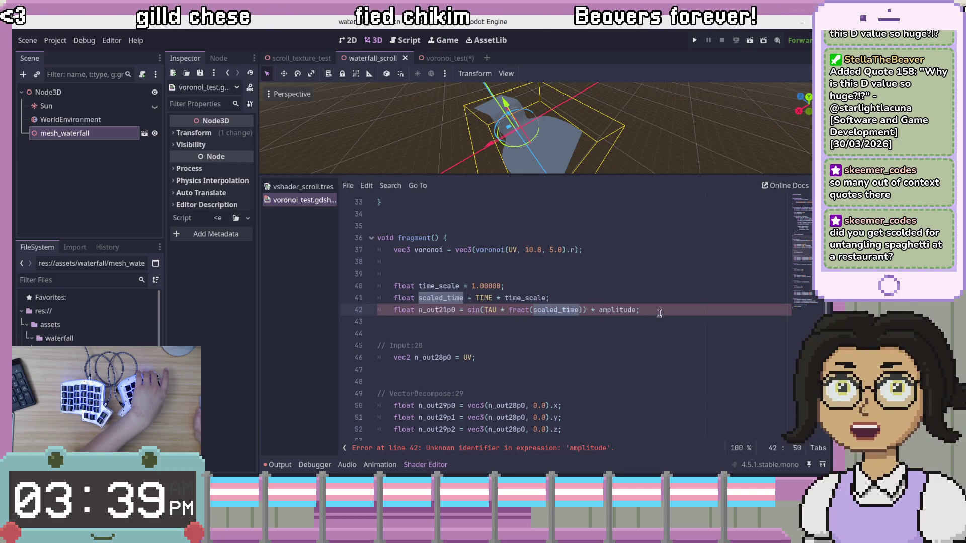
pyautogui.doubleClick(618, 310)
pyautogui.click(641, 288)
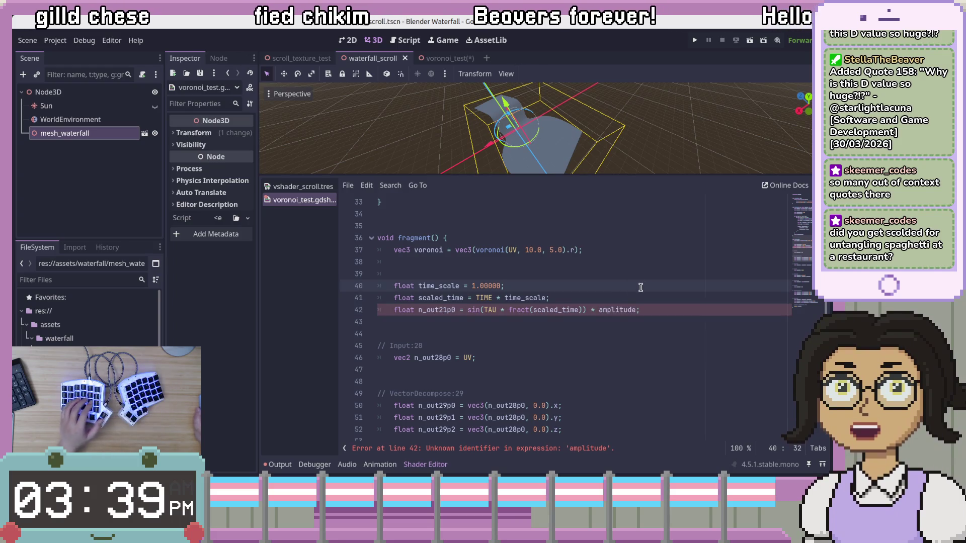
pyautogui.press('Return')
pyautogui.write('f')
pyautogui.press('Tab')
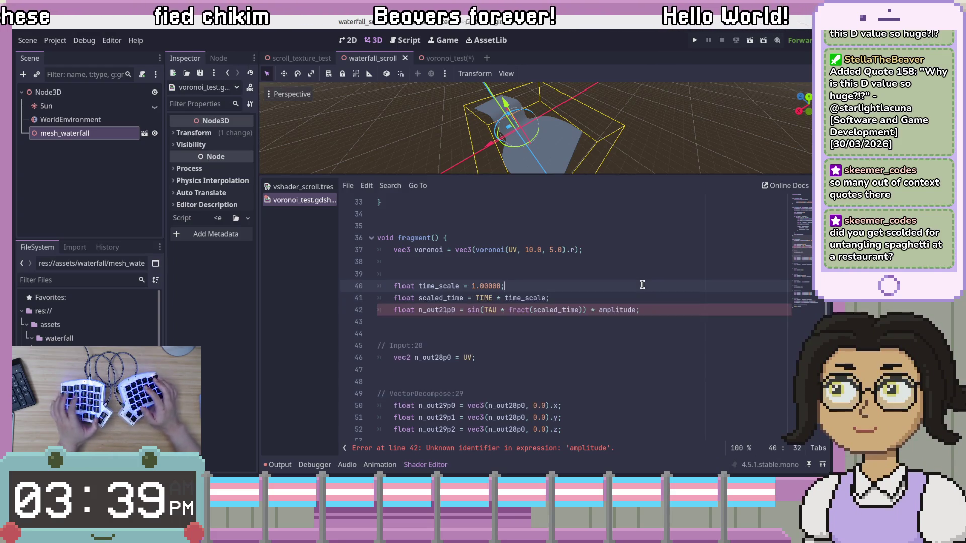
pyautogui.write('float amplitu')
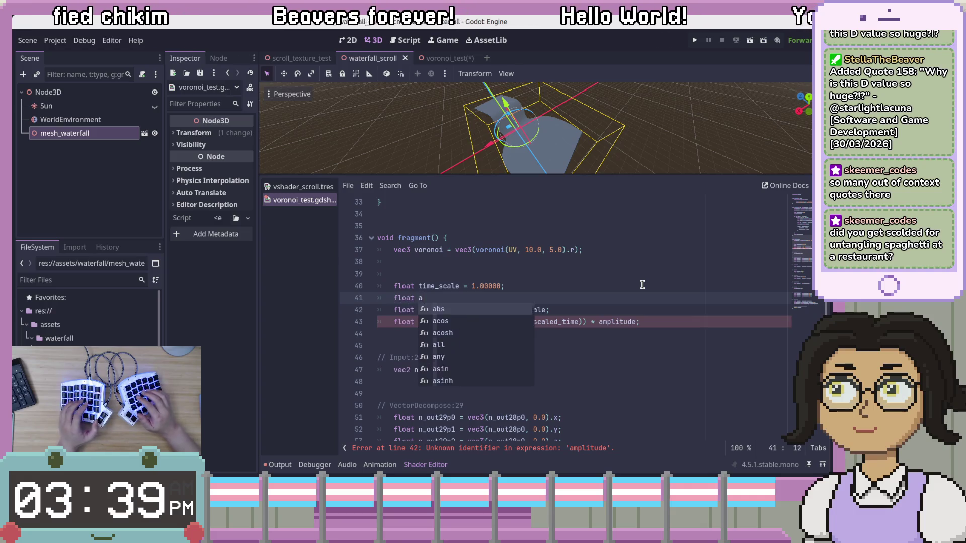
pyautogui.write('de ')
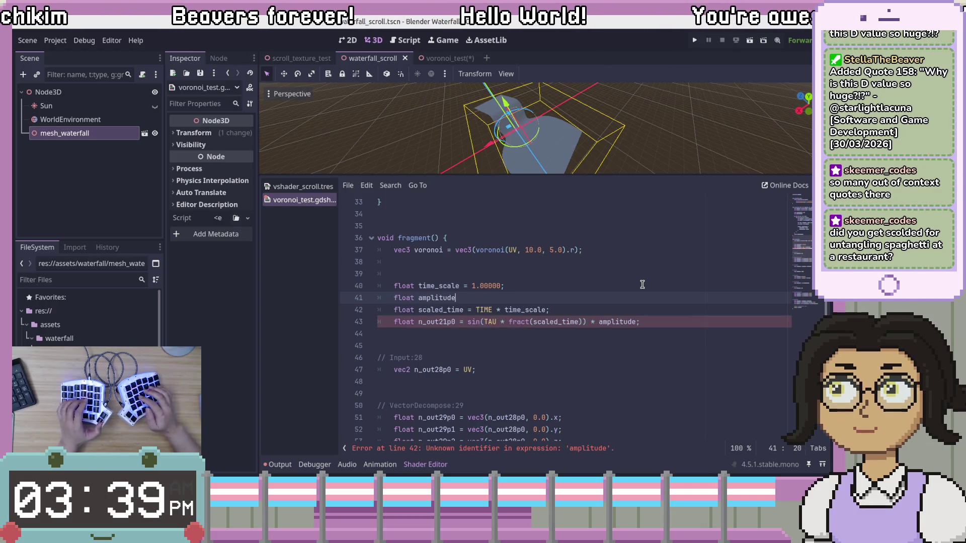
pyautogui.write('= 0.0')
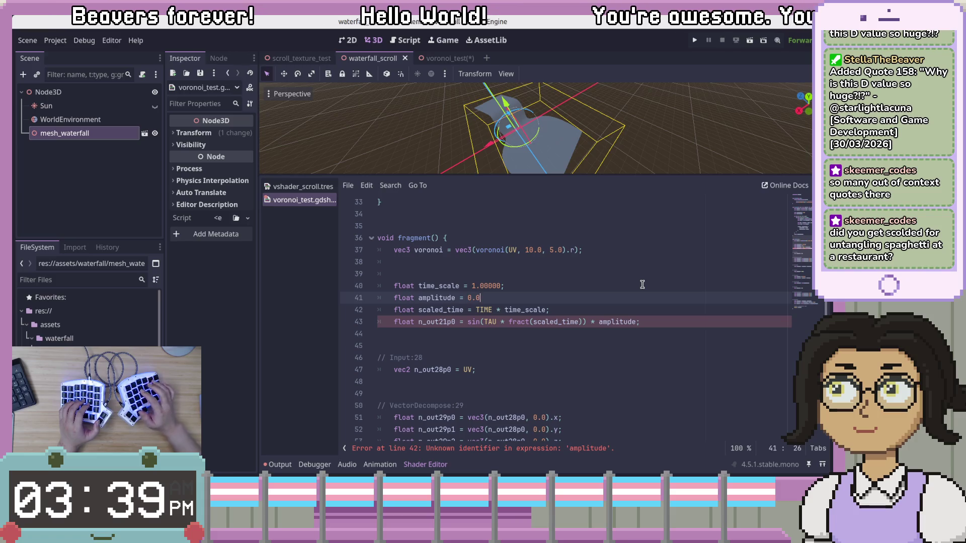
pyautogui.write('5000;')
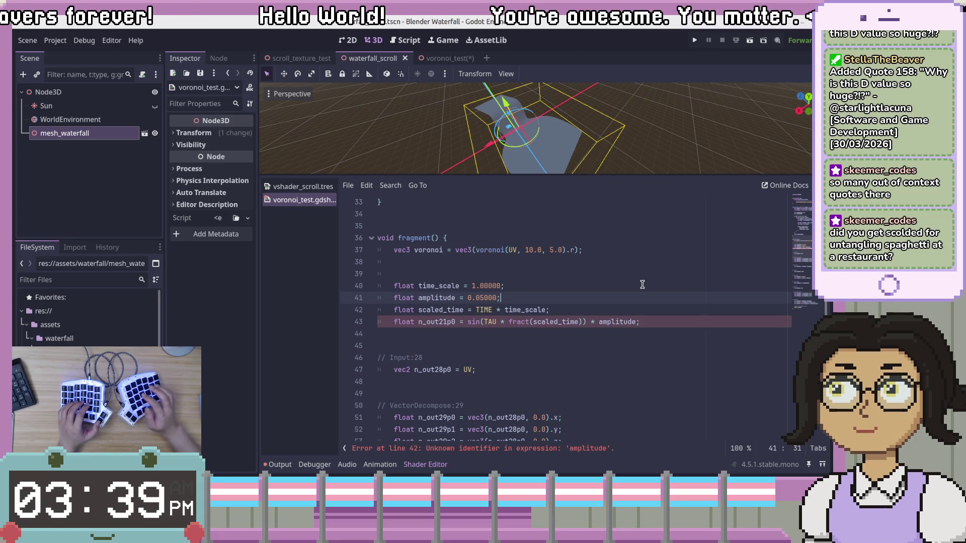
pyautogui.click(638, 334)
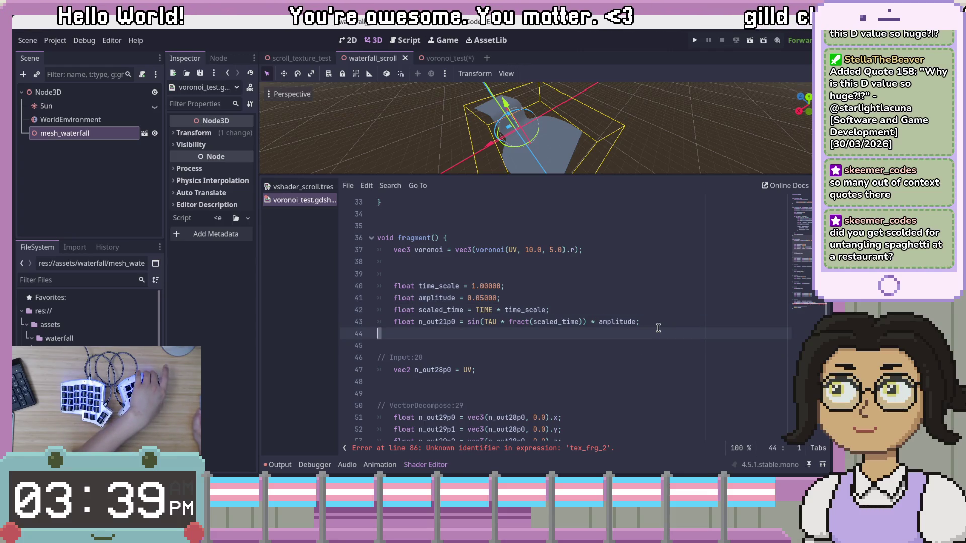
# Step: Delete the extra blank line, then check where n_out28p0 is used in the UV component lines
pyautogui.press('Delete')
pyautogui.click(650, 355)
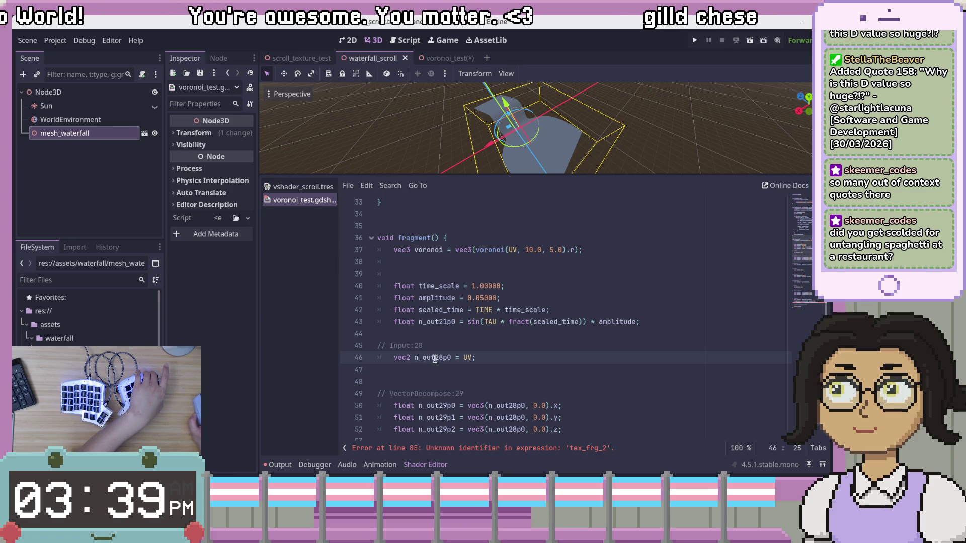
pyautogui.scroll(-1, 503, 361)
pyautogui.click(499, 370)
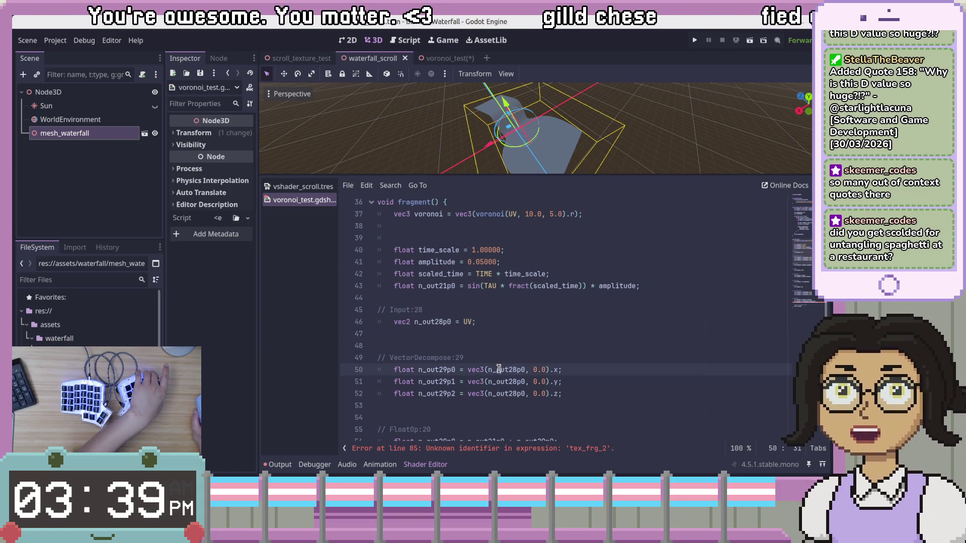
pyautogui.click(509, 383)
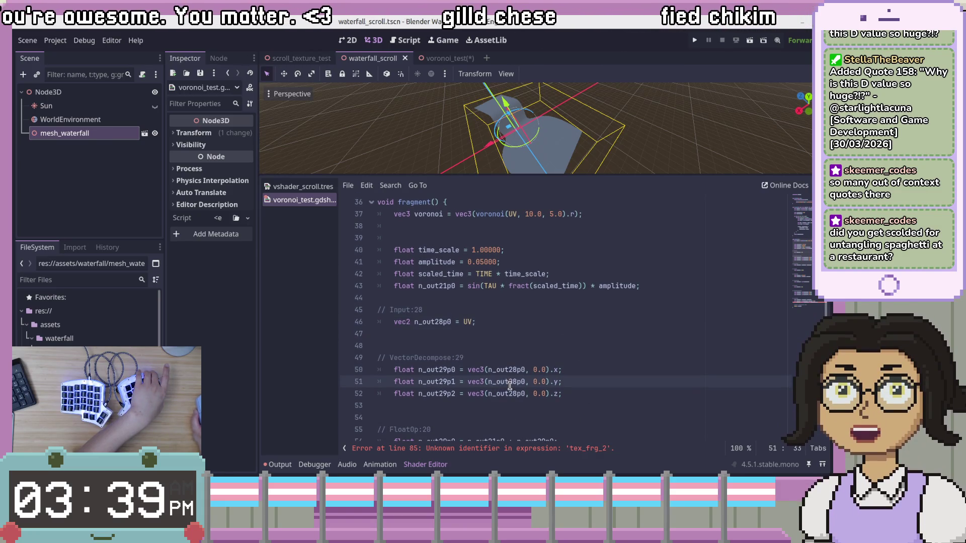
pyautogui.click(508, 394)
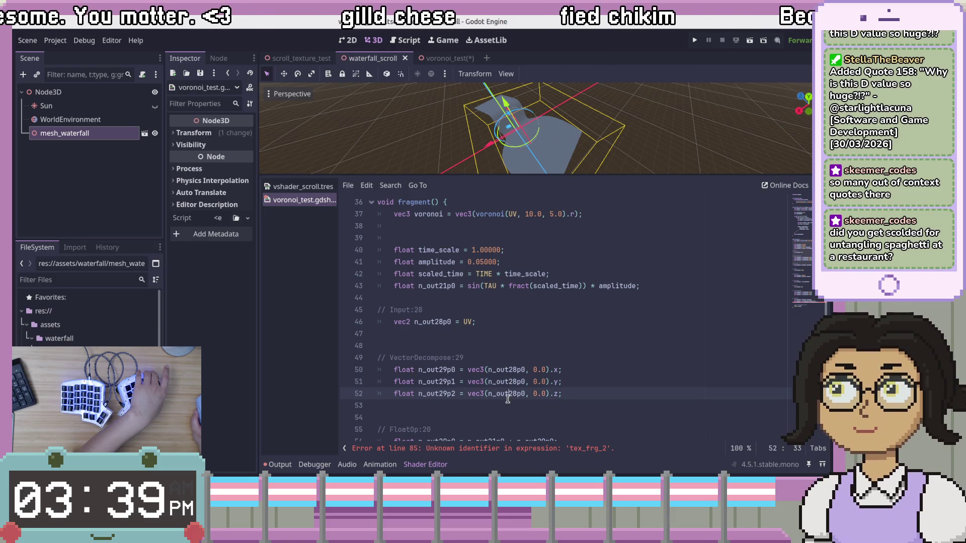
pyautogui.click(475, 382)
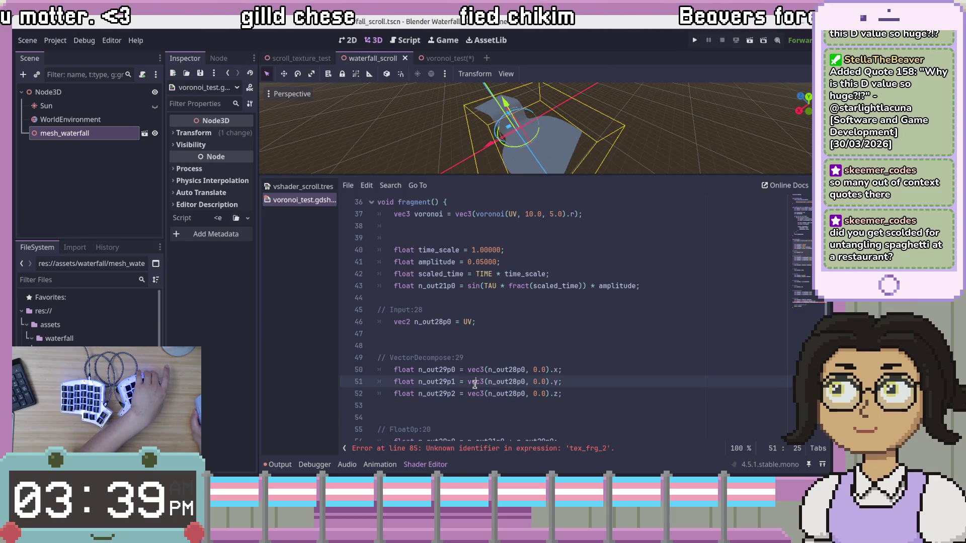
pyautogui.doubleClick(521, 371)
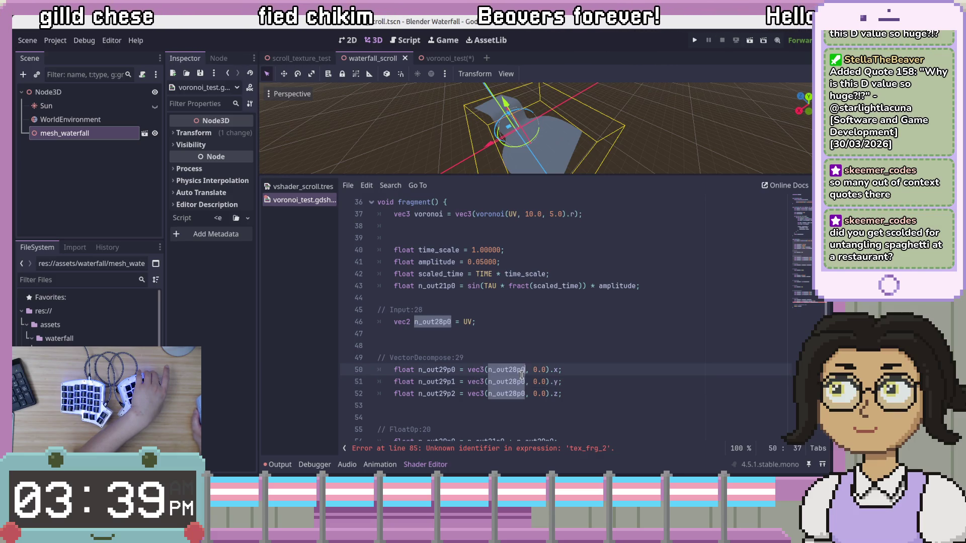
pyautogui.click(638, 395)
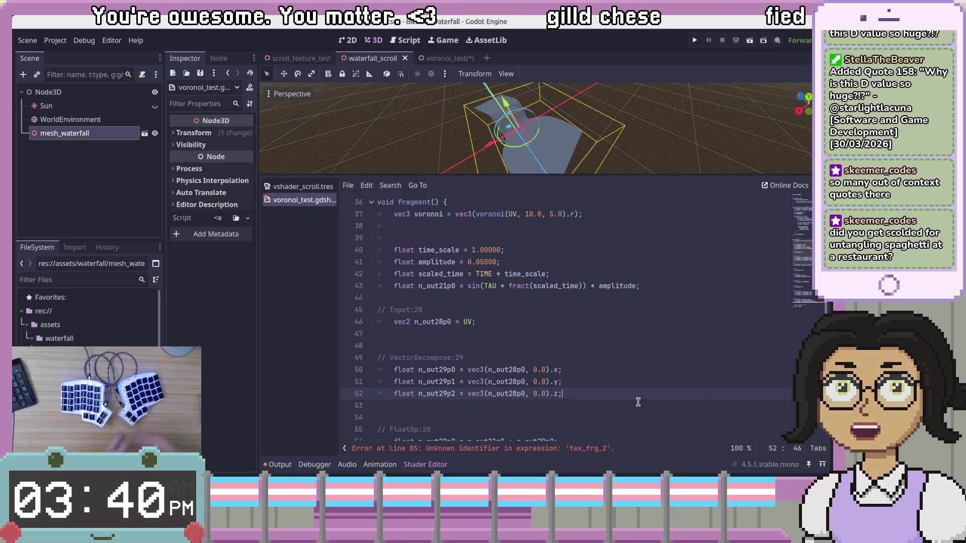
# Step: Delete the VectorDecompose:29 comment and its blank line above line 48 with Ctrl+Shift+K
pyautogui.click(636, 402)
pyautogui.click(632, 390)
pyautogui.scroll(-3, 652, 351)
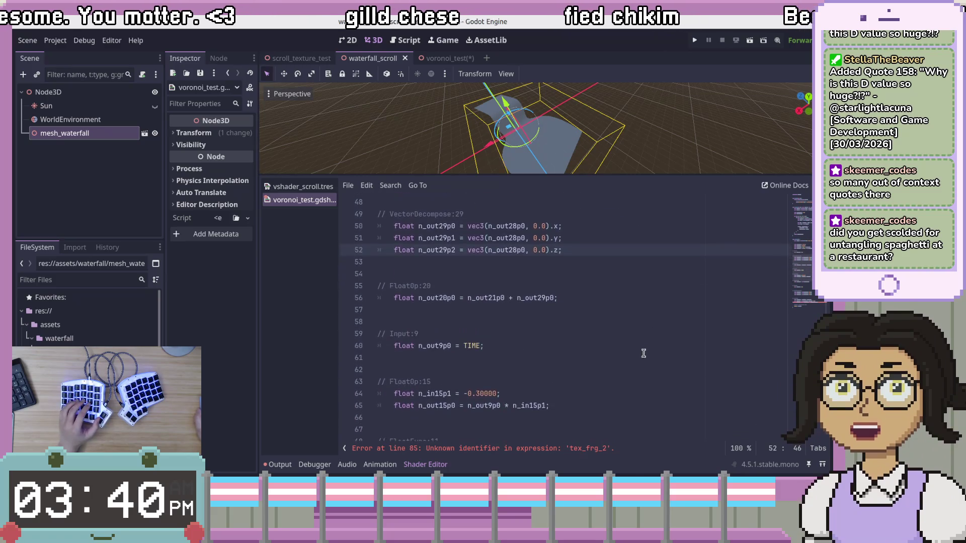
pyautogui.scroll(4, 554, 372)
pyautogui.click(459, 382)
pyautogui.click(478, 349)
pyautogui.hotkey('ctrl', 'shift', 'k')
pyautogui.hotkey('ctrl', 'shift', 'k')
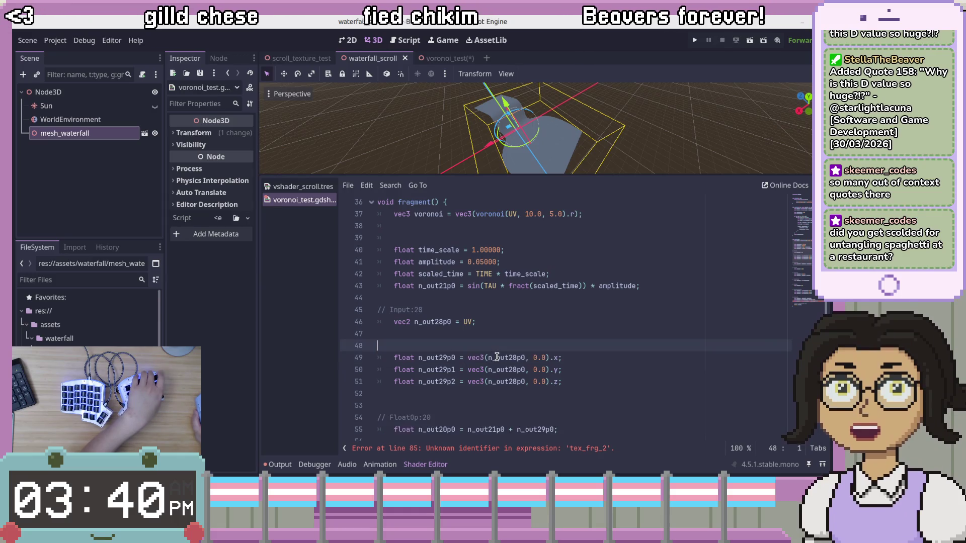
# Step: Select every n_out28p0 occurrence in the x, y and z component lines
pyautogui.click(526, 322)
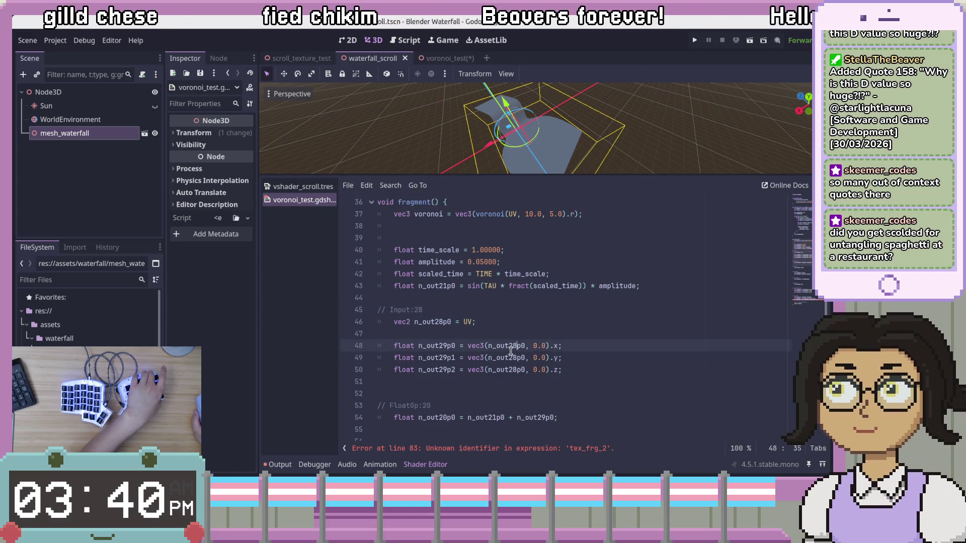
pyautogui.doubleClick(514, 345)
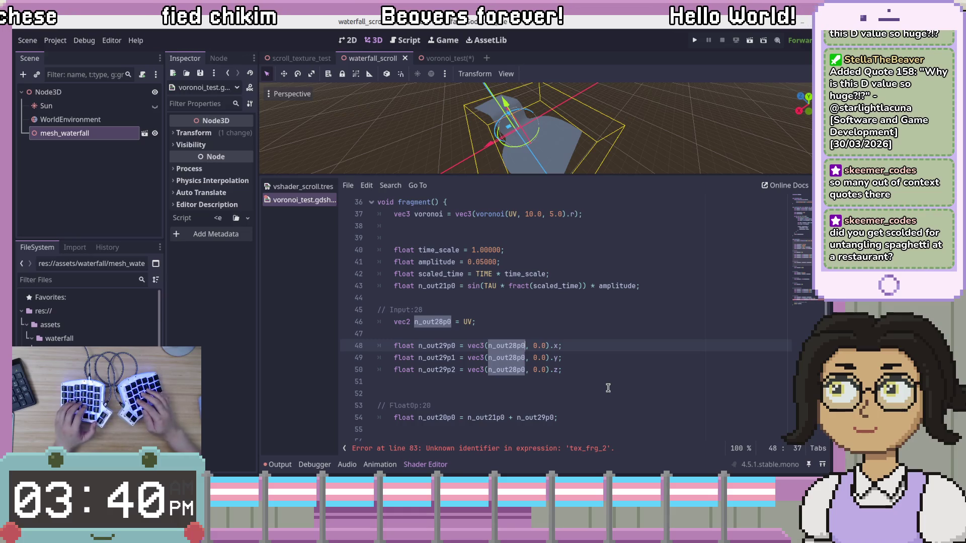
pyautogui.hotkey('ctrl', 'd')
pyautogui.hotkey('ctrl', 'd')
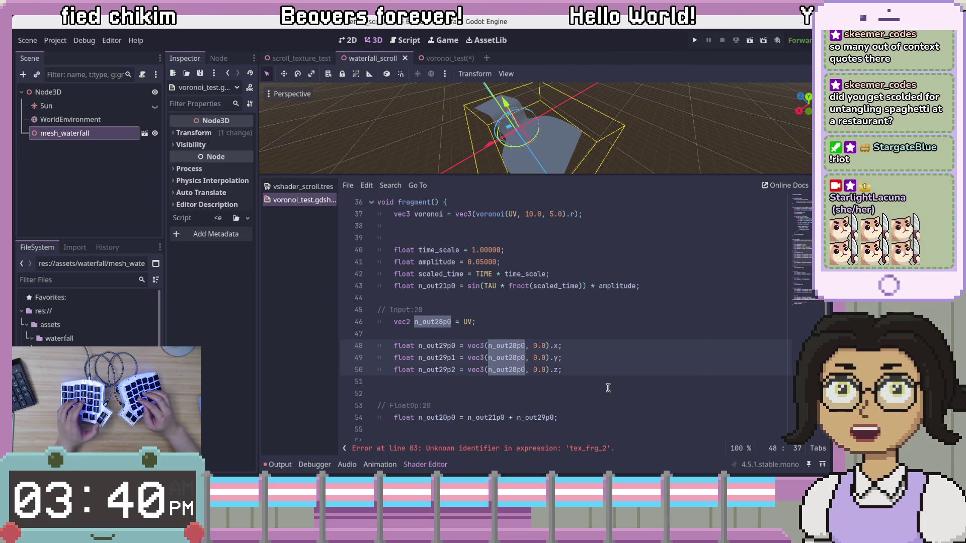
# Step: Replace the n_out28p0 occurrences with UV and delete the unused Input:28 comment and declaration
pyautogui.write('UV')
pyautogui.press('Escape')
pyautogui.press('Up')
pyautogui.press('Up')
pyautogui.press('Escape')
pyautogui.hotkey('shift', 'Up')
pyautogui.hotkey('shift', 'Up')
pyautogui.hotkey('ctrl', 'shift', 'k')
pyautogui.press('BackSpace')
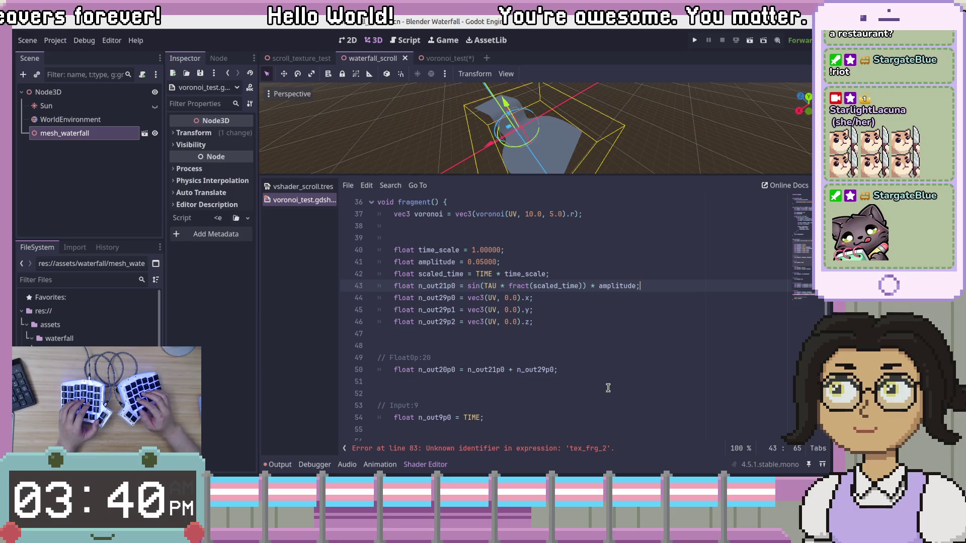
# Step: Add a blank line after the sine line and delete the unused z component line
pyautogui.press('Return')
pyautogui.click(622, 308)
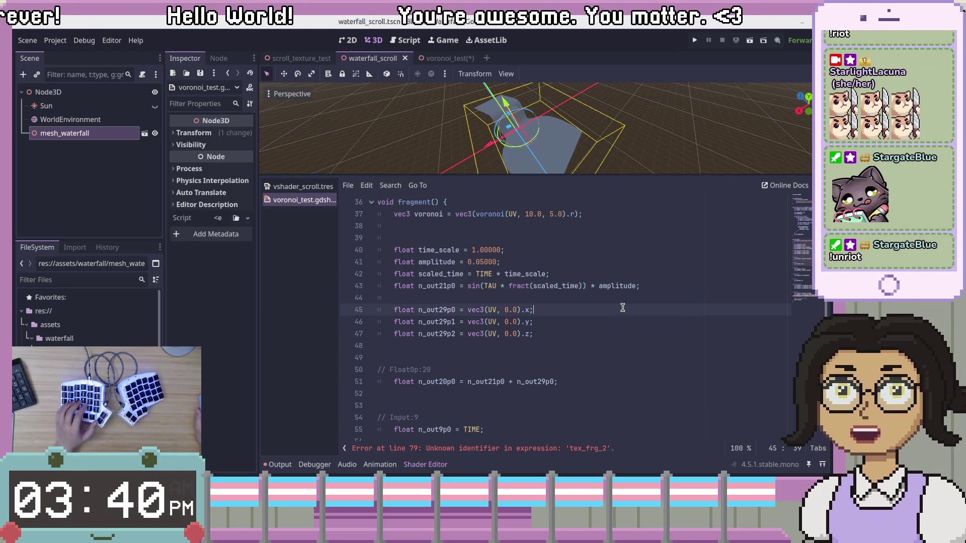
pyautogui.click(630, 300)
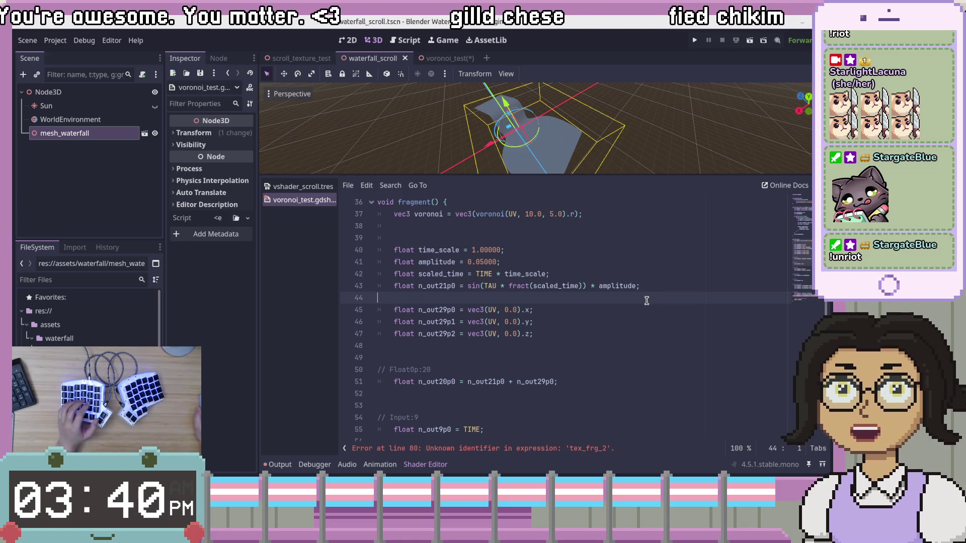
pyautogui.click(652, 306)
pyautogui.scroll(5, 492, 319)
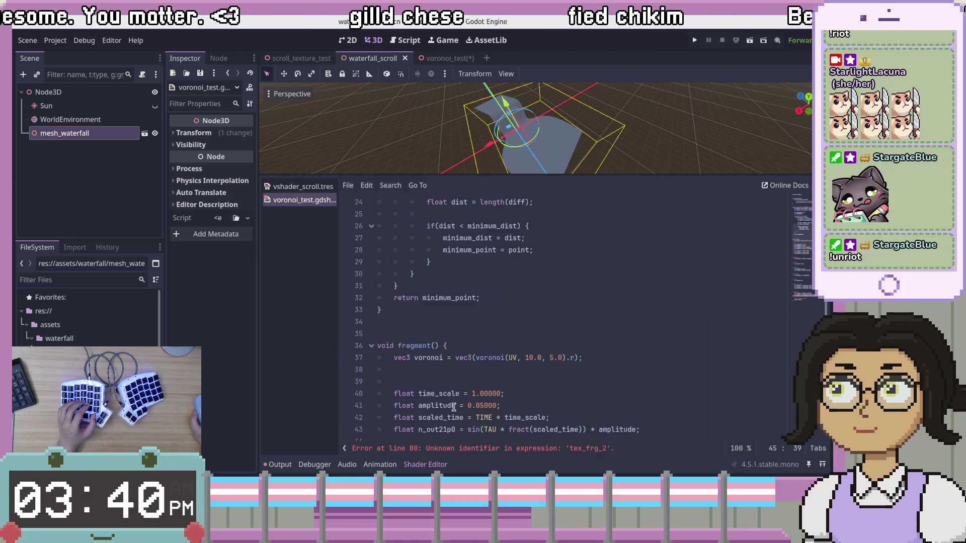
pyautogui.scroll(-4, 476, 365)
pyautogui.click(476, 363)
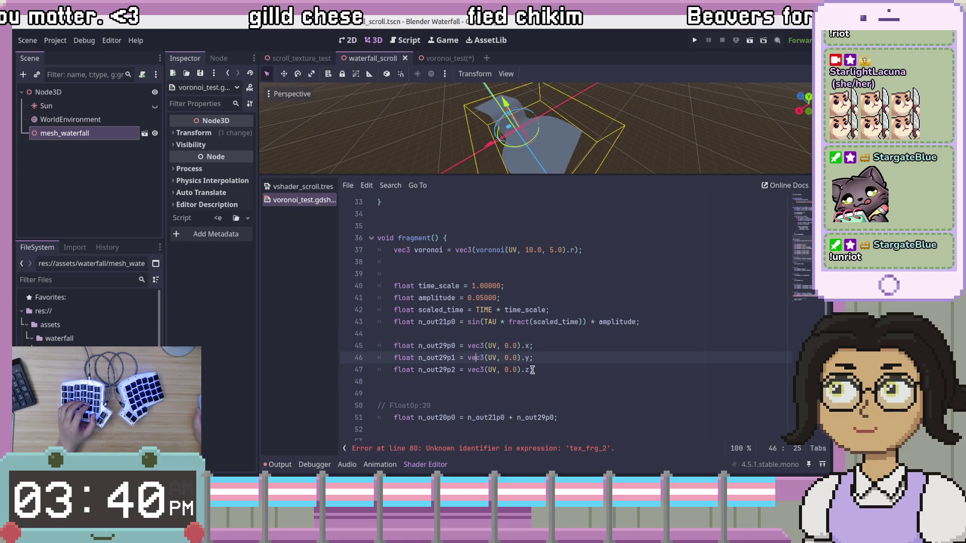
pyautogui.click(511, 372)
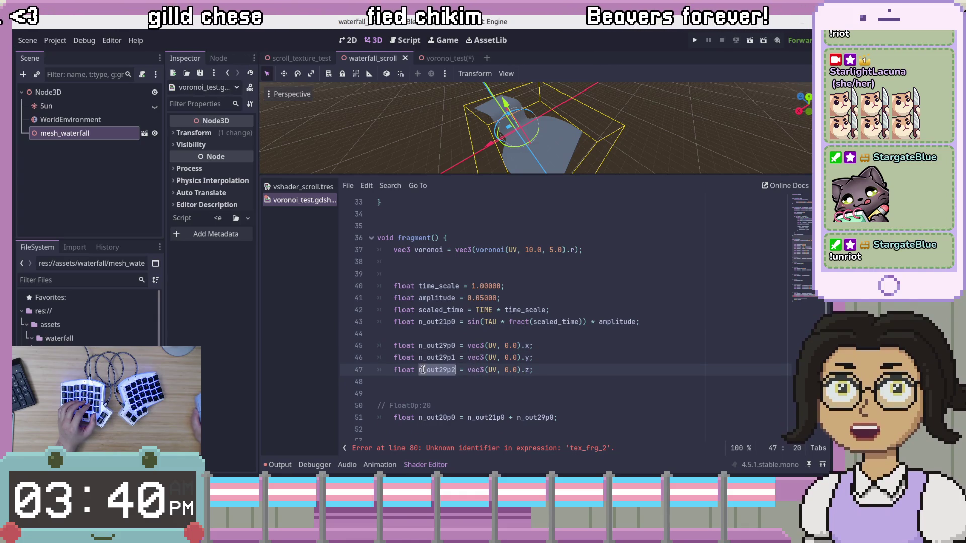
pyautogui.scroll(-10, 423, 370)
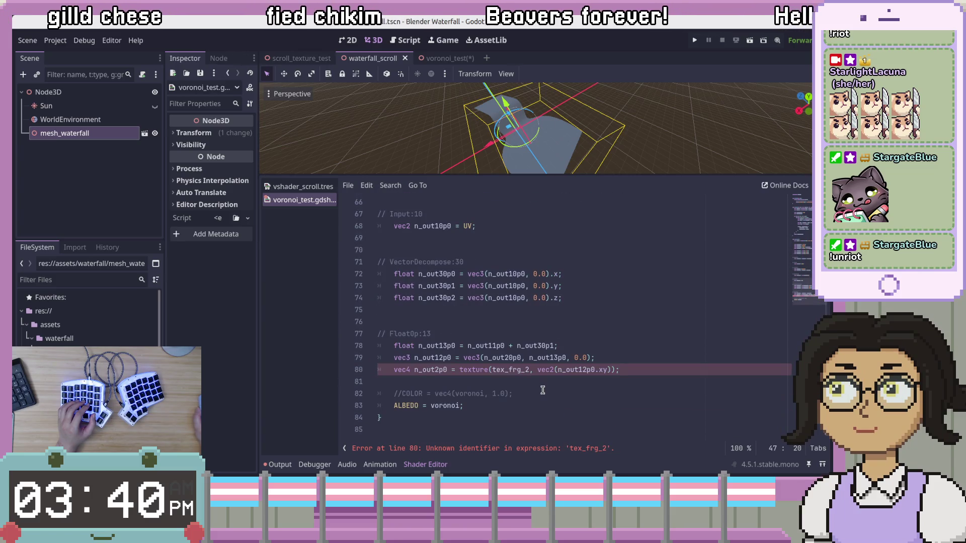
pyautogui.scroll(9, 543, 391)
pyautogui.click(574, 293)
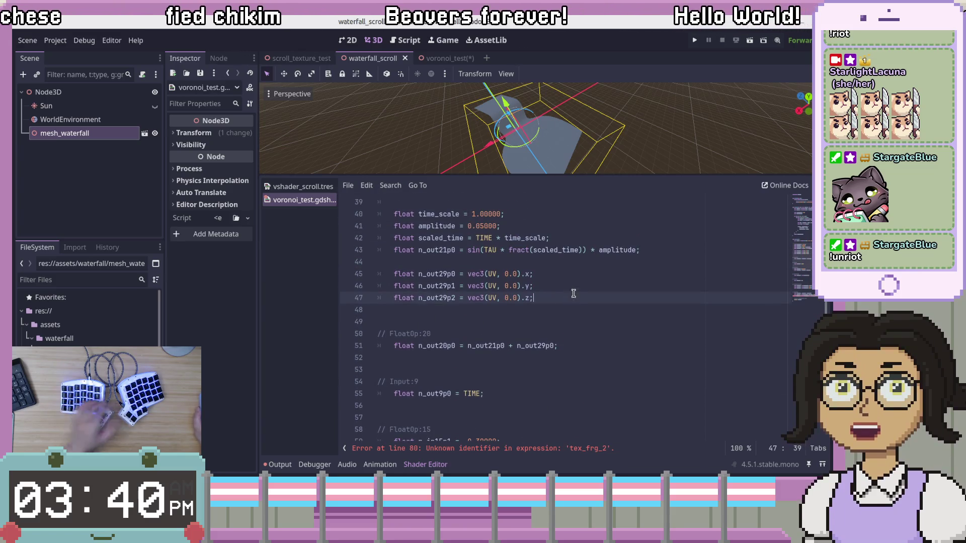
pyautogui.hotkey('shift', 'Up')
pyautogui.press('BackSpace')
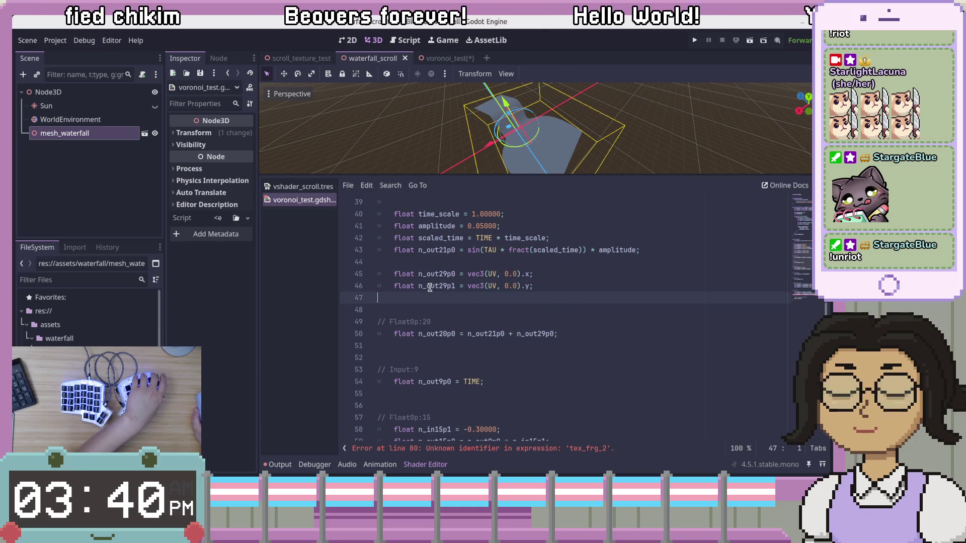
pyautogui.scroll(-4, 544, 335)
pyautogui.scroll(4, 546, 335)
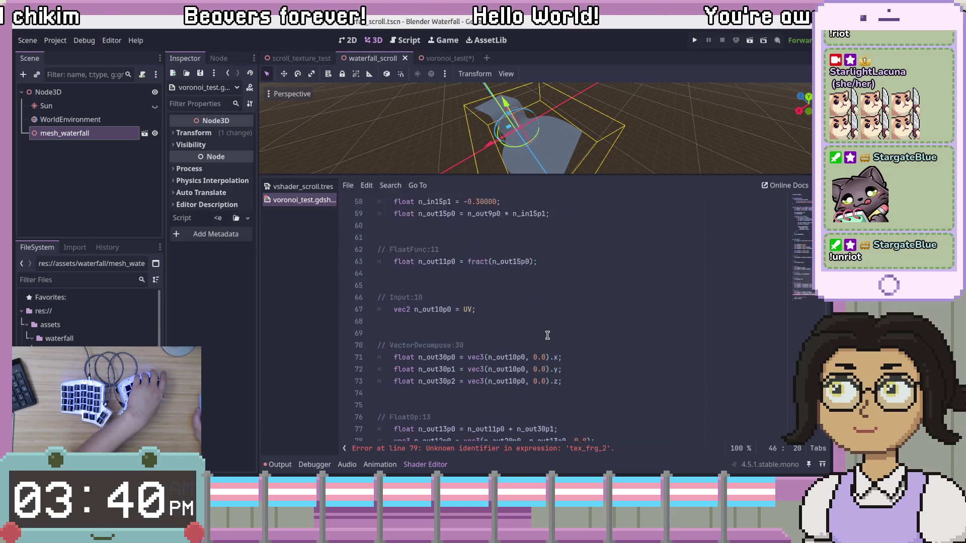
# Step: Replace the n_out29p0 term in the FloatOp:20 sum with UV.x
pyautogui.click(452, 275)
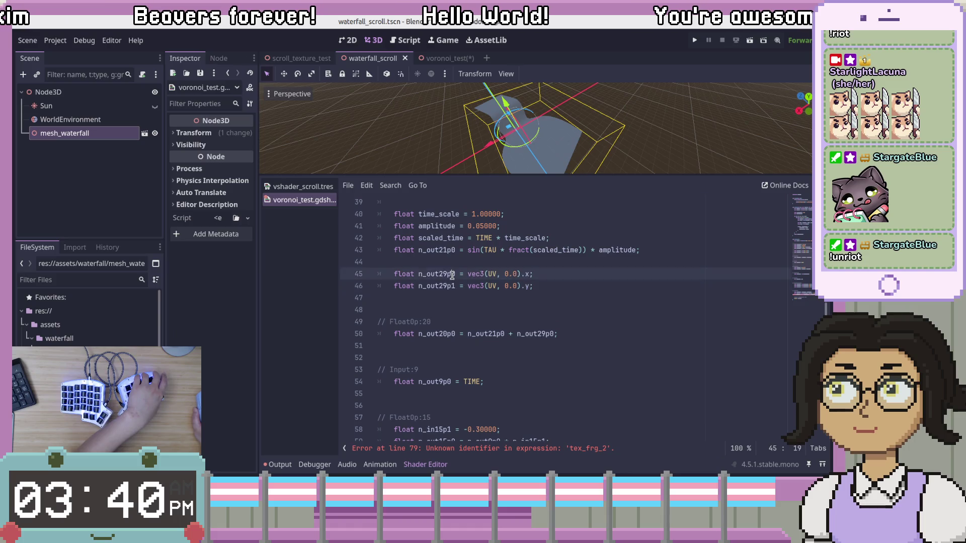
pyautogui.click(534, 320)
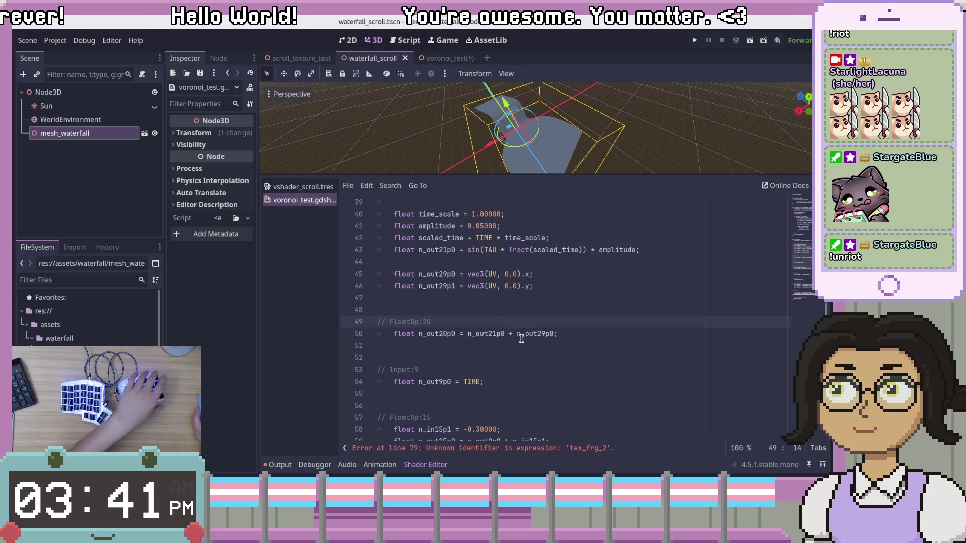
pyautogui.click(517, 335)
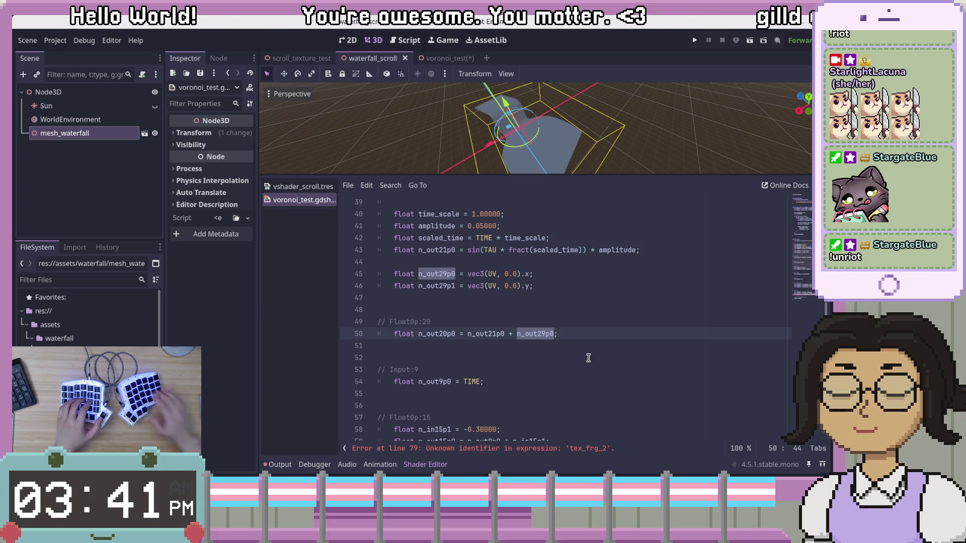
pyautogui.write('UV.x')
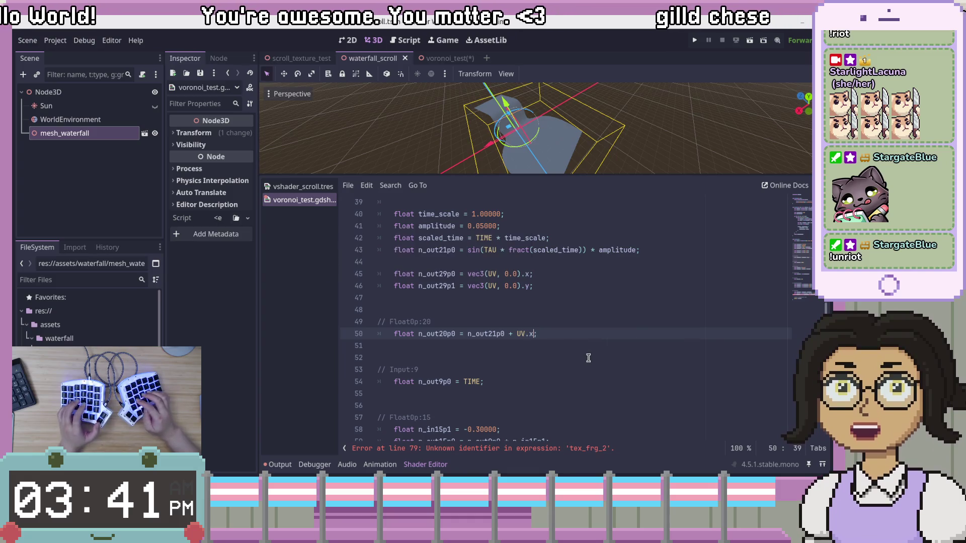
pyautogui.press('Left')
# Step: Rename n_out21p0 to x_displacement in its declaration and in the FloatOp:20 sum
pyautogui.doubleClick(481, 334)
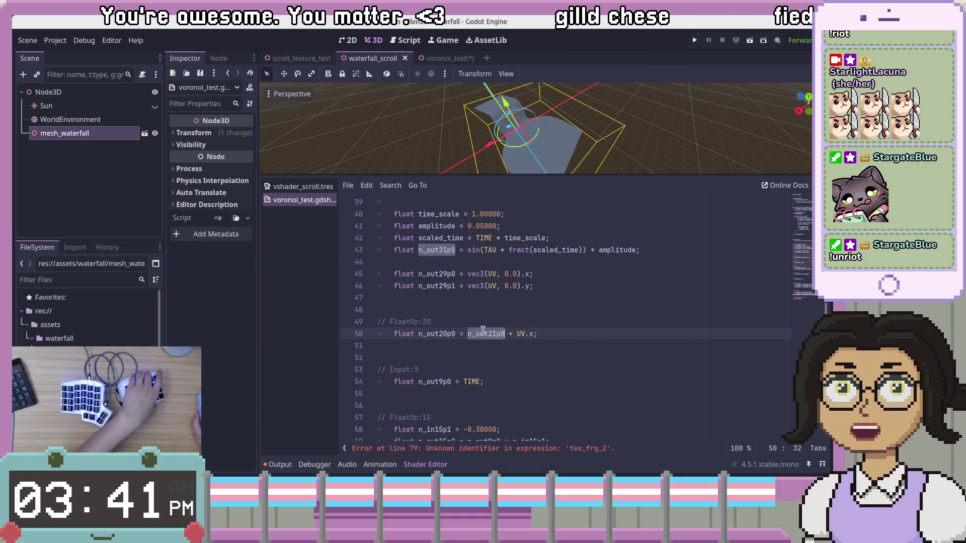
pyautogui.doubleClick(437, 251)
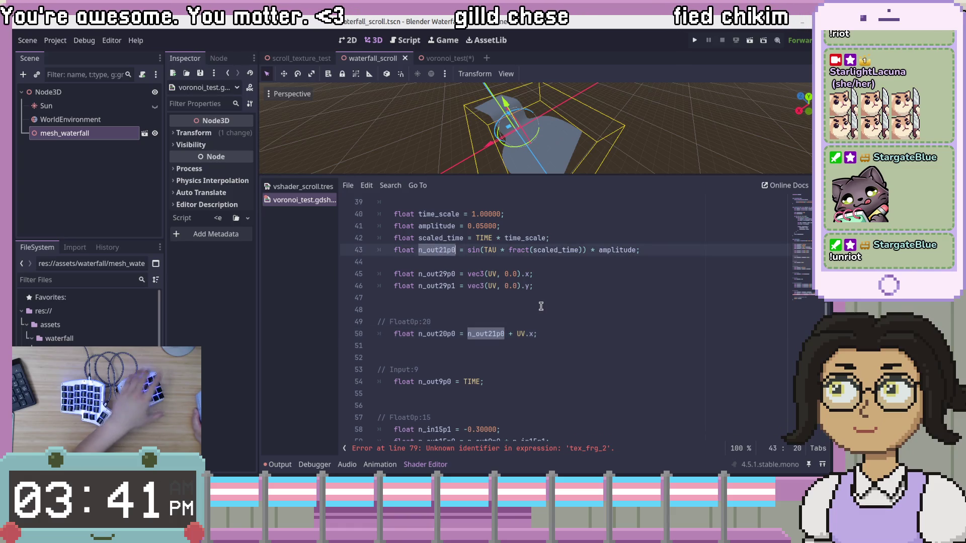
pyautogui.write('x-dis')
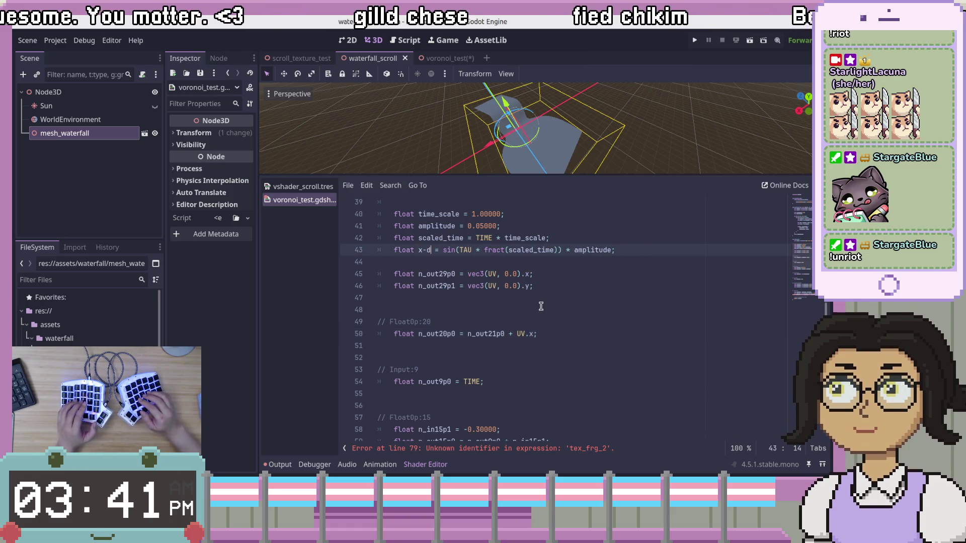
pyautogui.press('BackSpace')
pyautogui.press('BackSpace')
pyautogui.press('BackSpace')
pyautogui.write('_dis')
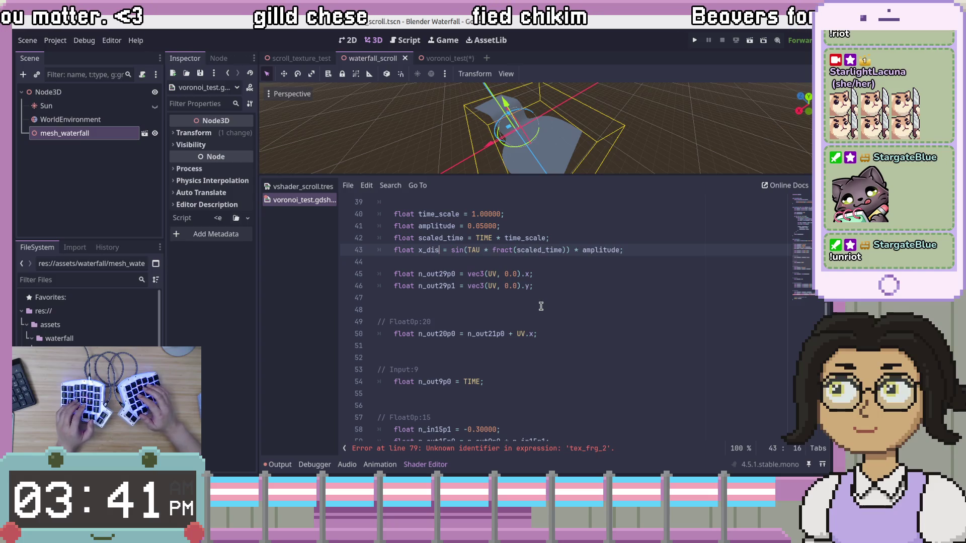
pyautogui.write('ement')
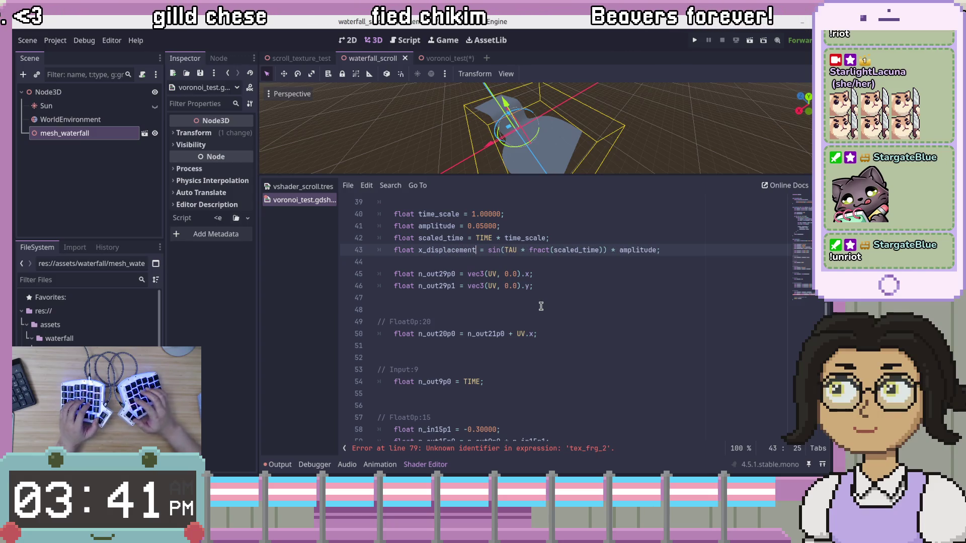
pyautogui.click(454, 333)
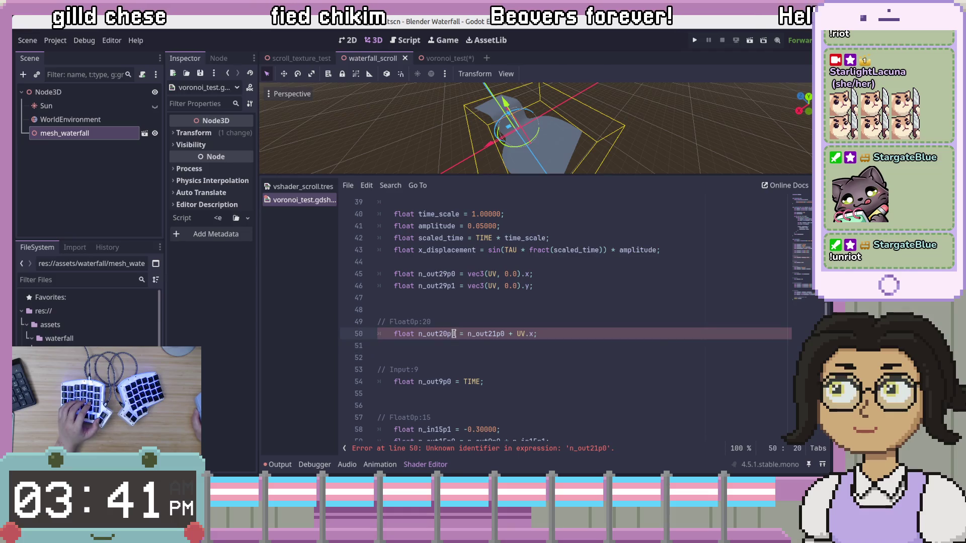
pyautogui.write('x_disp')
pyautogui.press('Return')
# Step: Delete the now-unused x and y component lines below x_displacement
pyautogui.press('Up')
pyautogui.press('Up')
pyautogui.press('Up')
pyautogui.press('Down')
pyautogui.press('End')
pyautogui.hotkey('shift', 'Up')
pyautogui.hotkey('shift', 'Up')
pyautogui.hotkey('shift', 'Up')
pyautogui.hotkey('shift', 'Down')
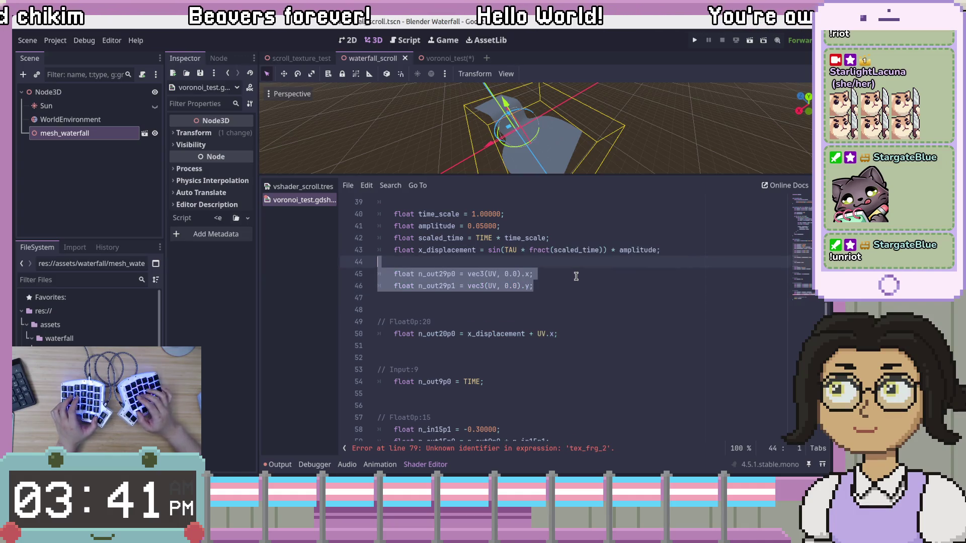
pyautogui.press('BackSpace')
pyautogui.press('BackSpace')
pyautogui.press('Down')
pyautogui.press('BackSpace')
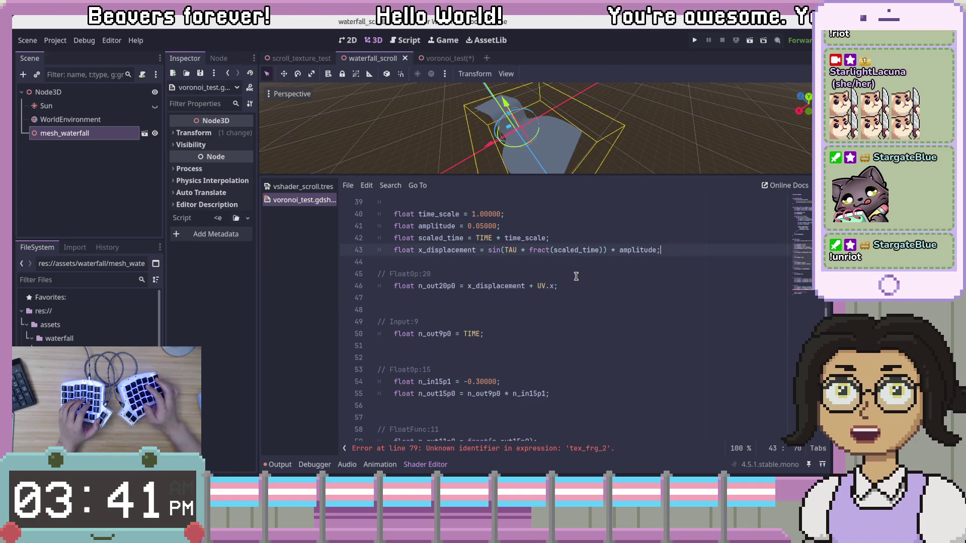
pyautogui.scroll(-3, 576, 276)
pyautogui.scroll(2, 579, 287)
# Step: Replace n_out9p0 with TIME on line 55 so the -0.3 scale multiplies TIME directly
pyautogui.click(583, 301)
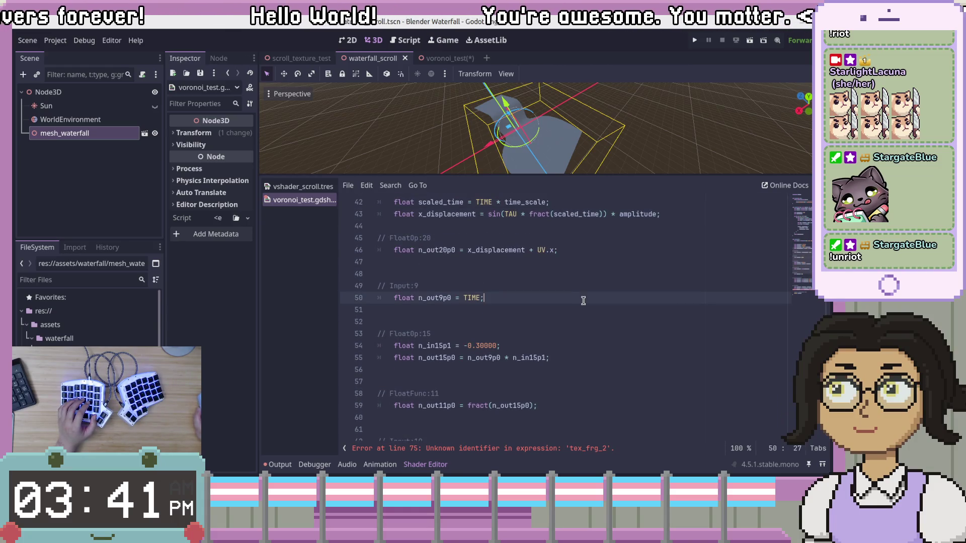
pyautogui.doubleClick(468, 298)
pyautogui.scroll(1, 564, 322)
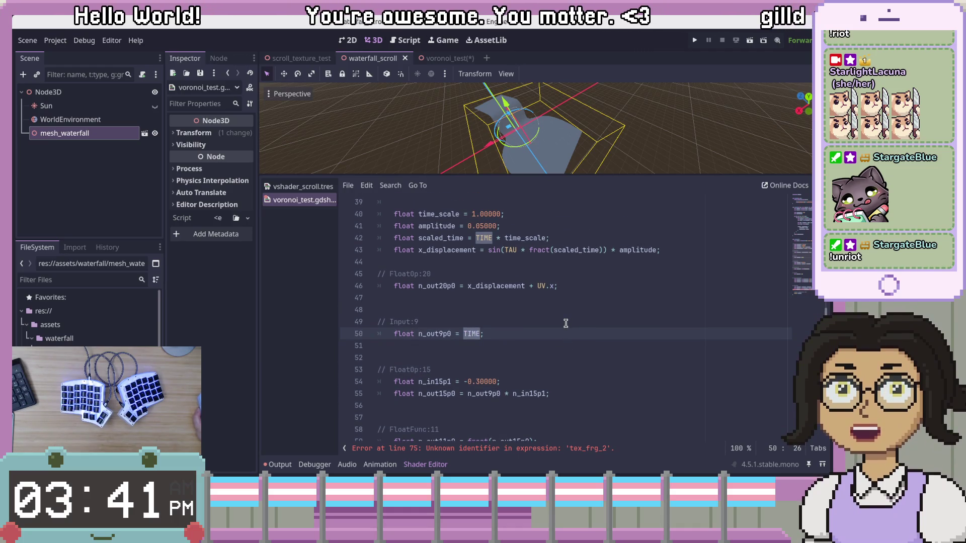
pyautogui.doubleClick(486, 393)
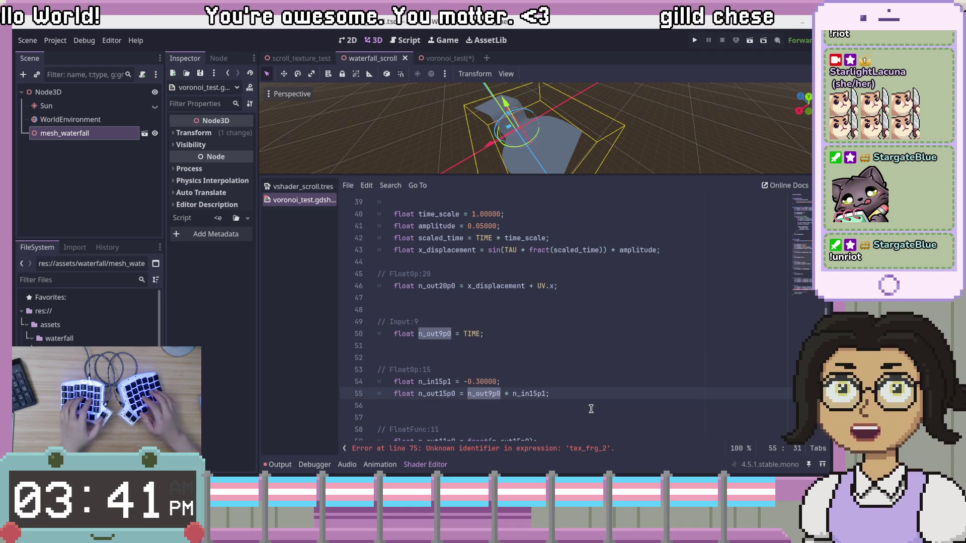
pyautogui.write('TIME')
pyautogui.press('Return')
pyautogui.click(644, 331)
pyautogui.moveTo(644, 330)
pyautogui.mouseDown()
pyautogui.moveTo(652, 315)
pyautogui.moveTo(539, 300)
pyautogui.mouseUp()
# Step: Rename n_out20p0 to x_output on lines 46 and 74
pyautogui.doubleClick(460, 283)
pyautogui.doubleClick(518, 286)
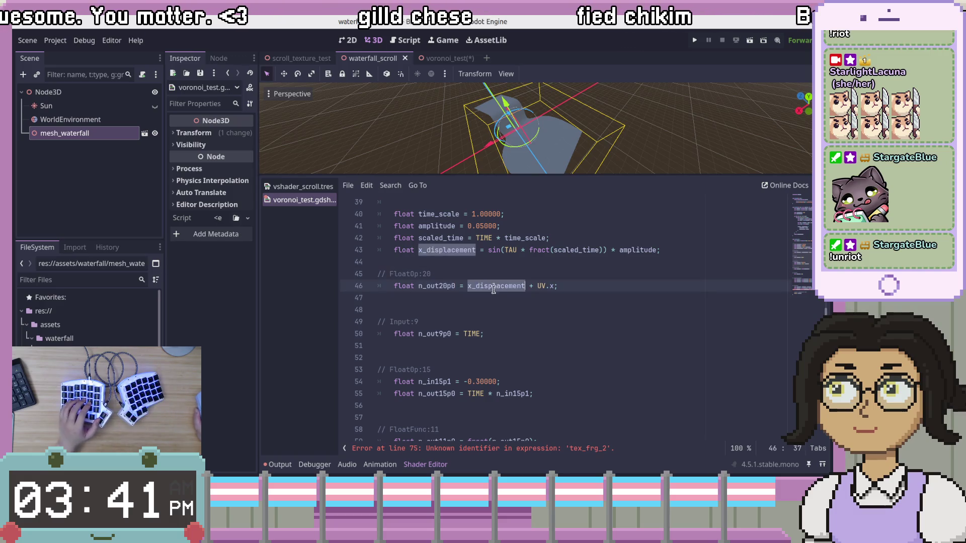
pyautogui.doubleClick(428, 286)
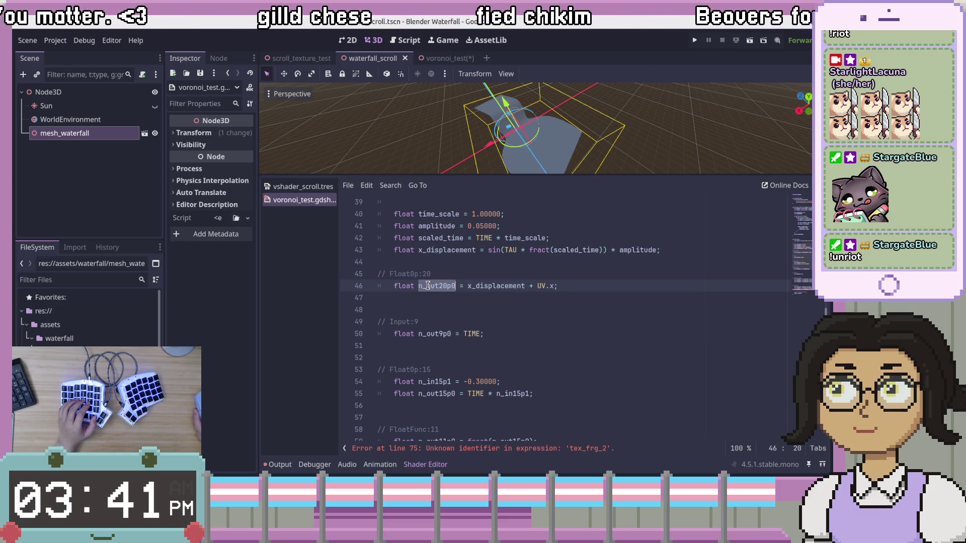
pyautogui.scroll(-7, 528, 378)
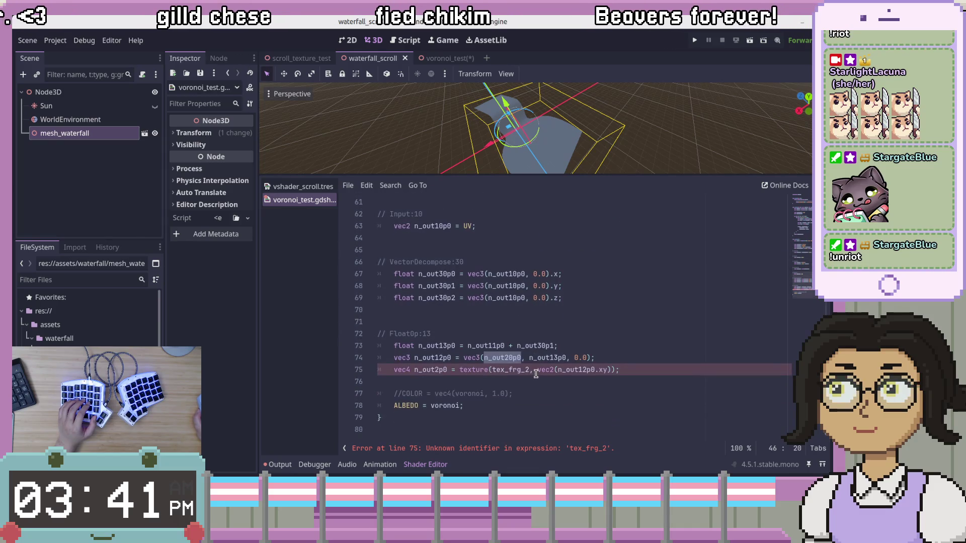
pyautogui.scroll(10, 537, 373)
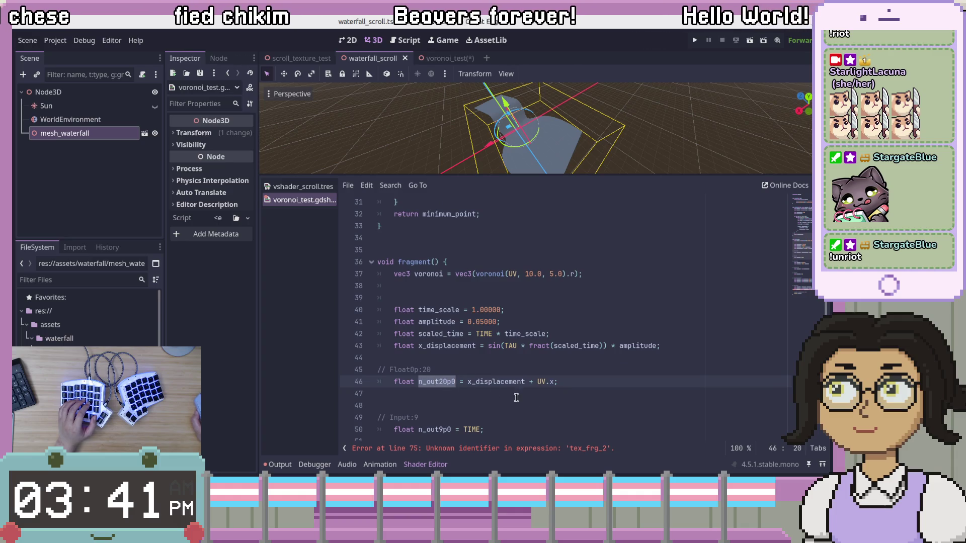
pyautogui.write('_po')
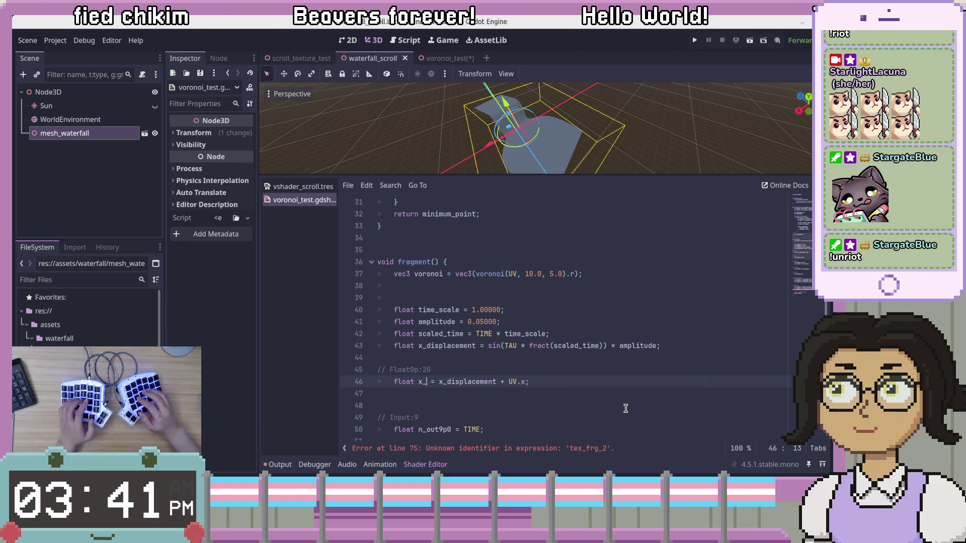
pyautogui.write('utput')
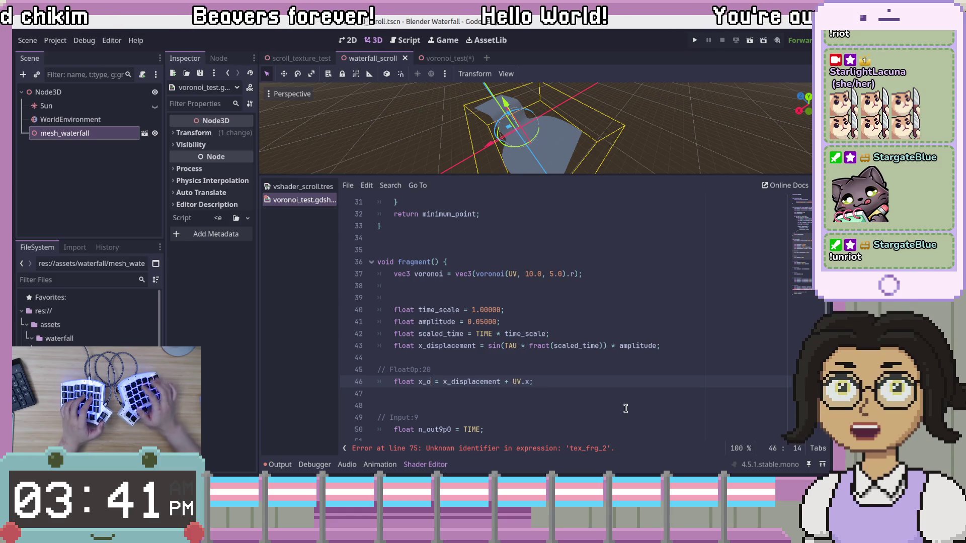
pyautogui.scroll(-10, 578, 345)
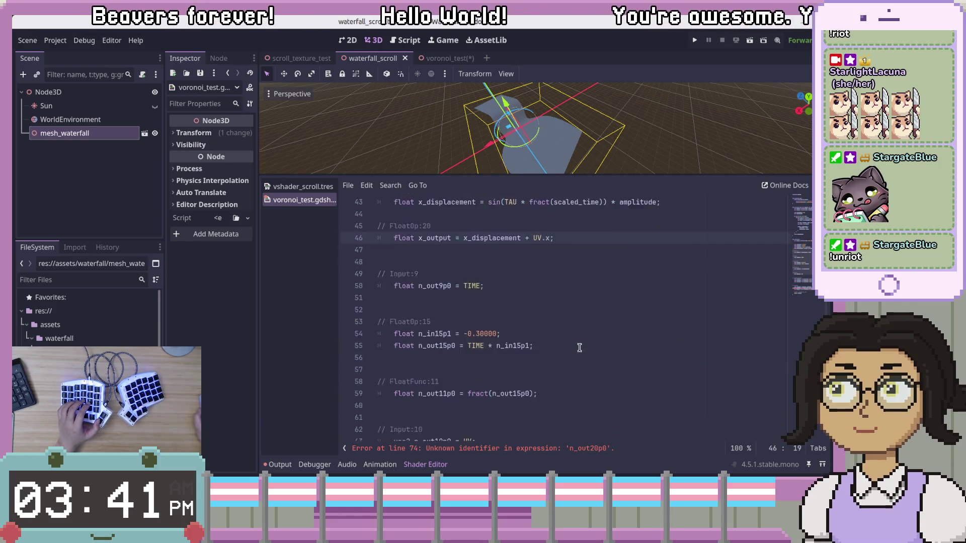
pyautogui.doubleClick(513, 359)
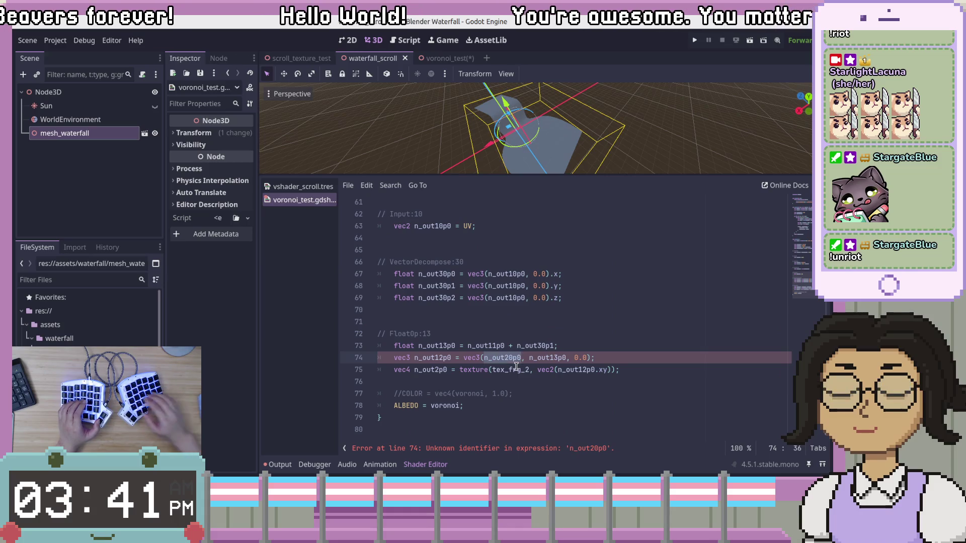
pyautogui.write('x_outp')
pyautogui.press('Return')
pyautogui.press('End')
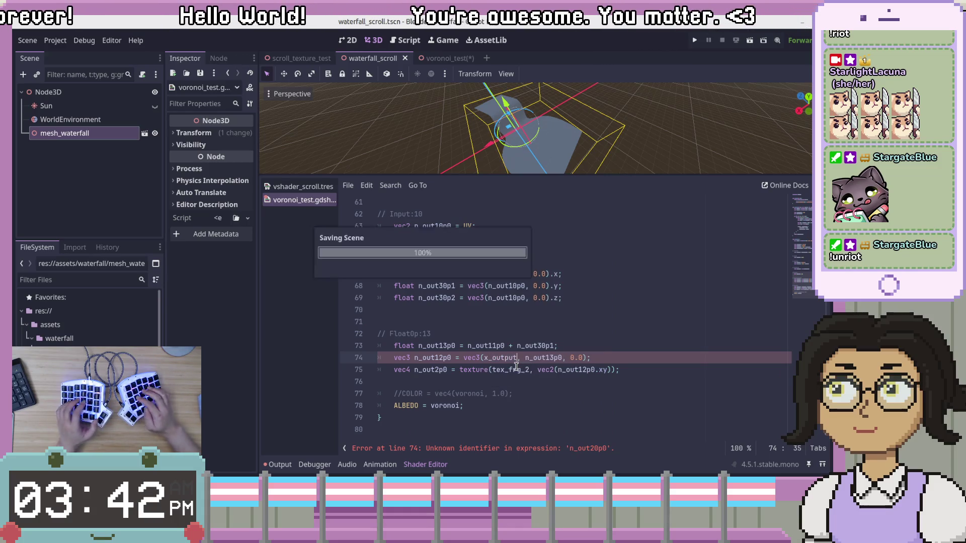
# Step: Delete the // FloatOp:20 comment and its blank line
pyautogui.scroll(5, 640, 355)
pyautogui.scroll(4, 642, 354)
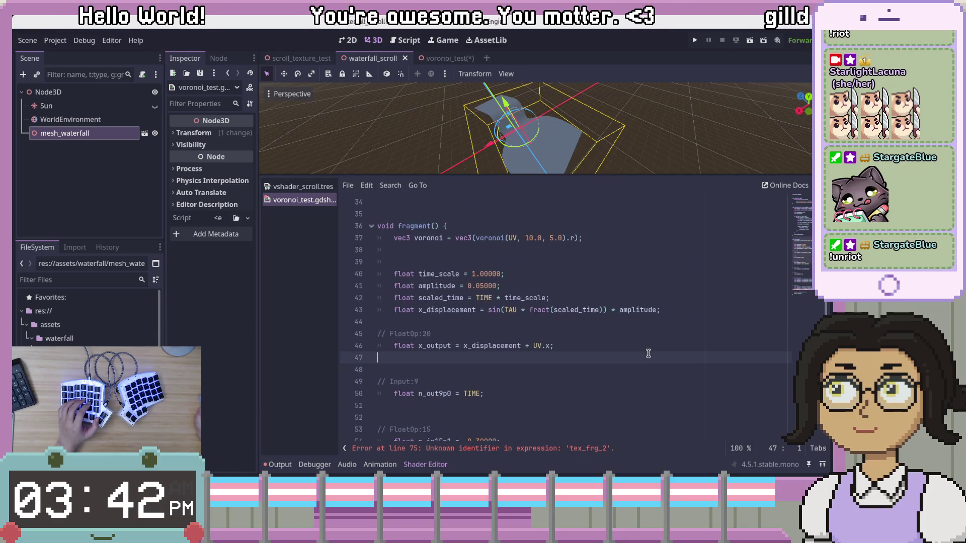
pyautogui.click(667, 333)
pyautogui.hotkey('shift', 'Home')
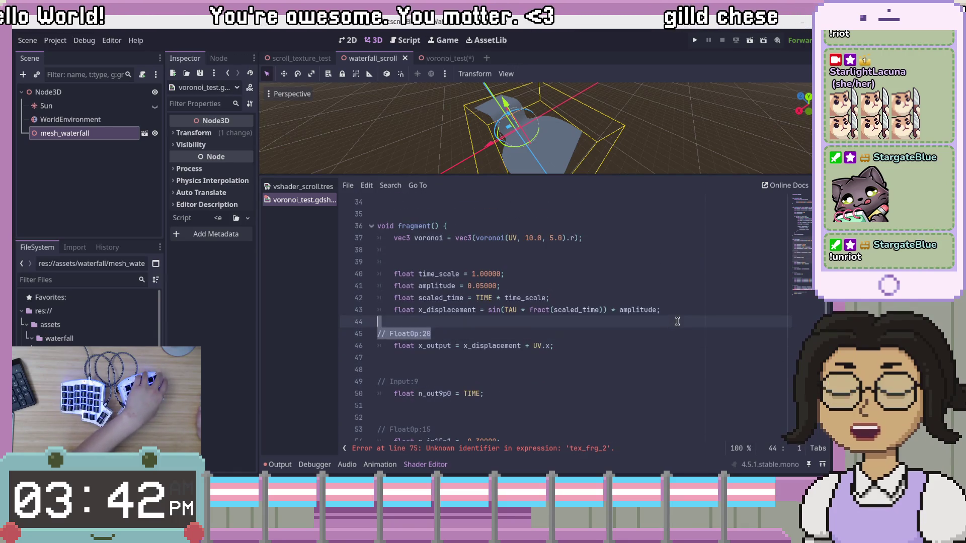
pyautogui.press('BackSpace')
pyautogui.press('BackSpace')
pyautogui.press('Delete')
pyautogui.click(418, 344)
pyautogui.click(433, 357)
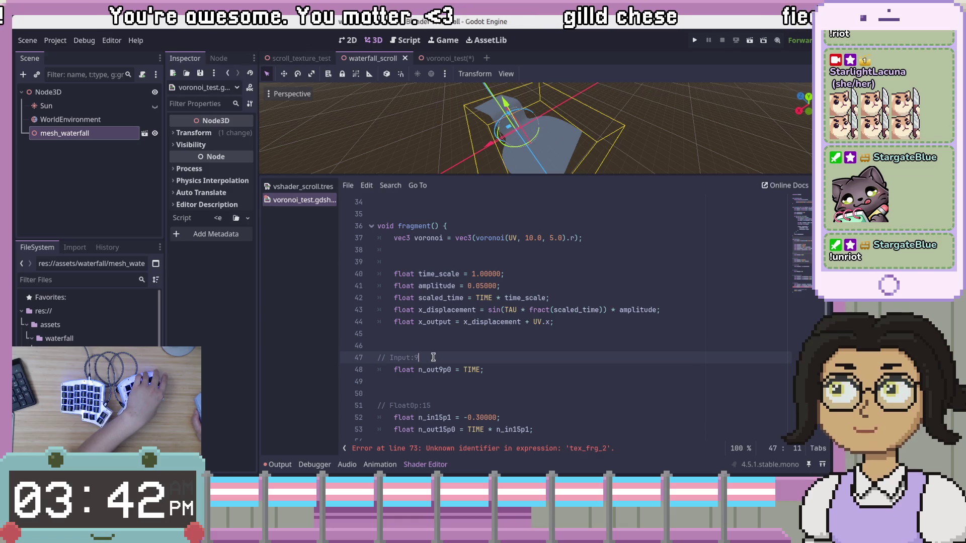
pyautogui.press('Up')
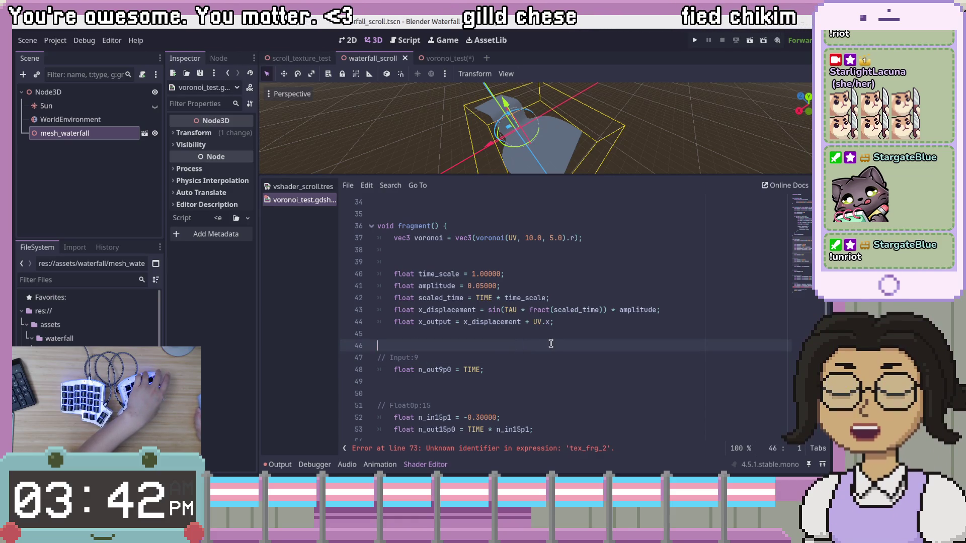
pyautogui.click(551, 407)
# Step: Rename the n_in15p1 declaration to y_time_scale
pyautogui.doubleClick(475, 430)
pyautogui.scroll(-3, 592, 412)
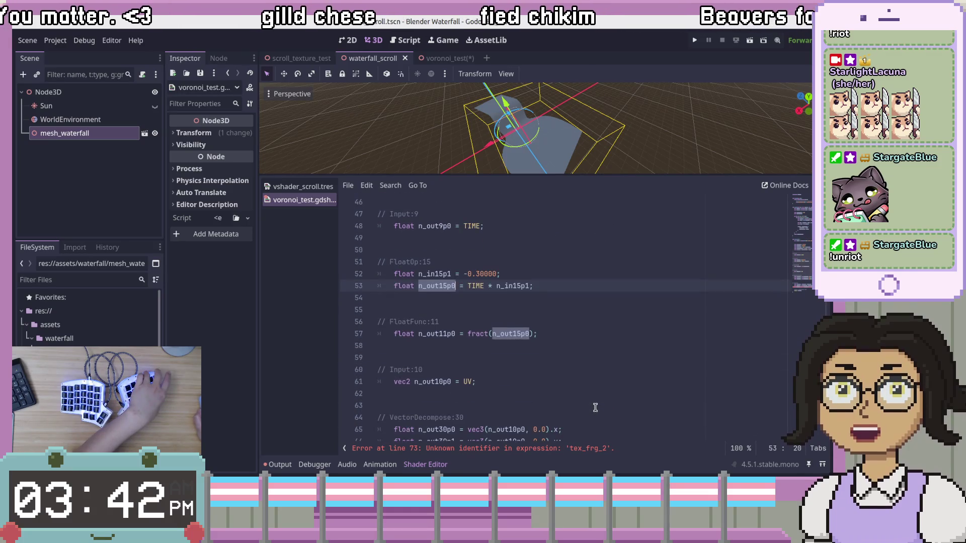
pyautogui.doubleClick(503, 321)
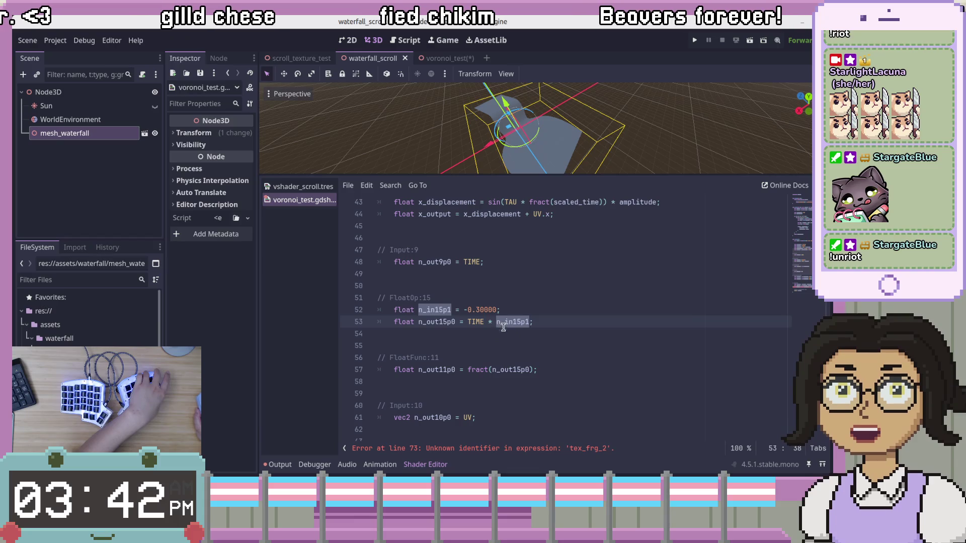
pyautogui.click(431, 310)
pyautogui.doubleClick(431, 310)
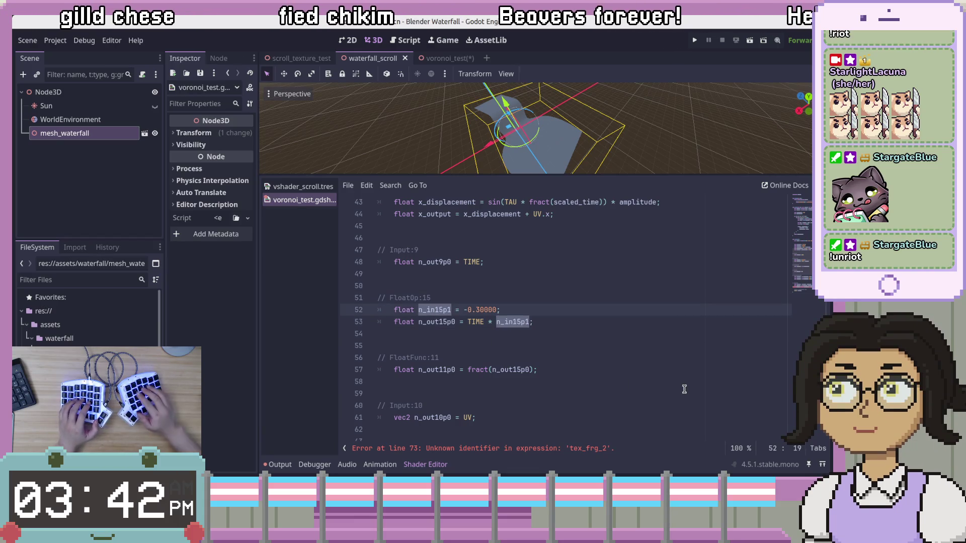
pyautogui.write('y_time')
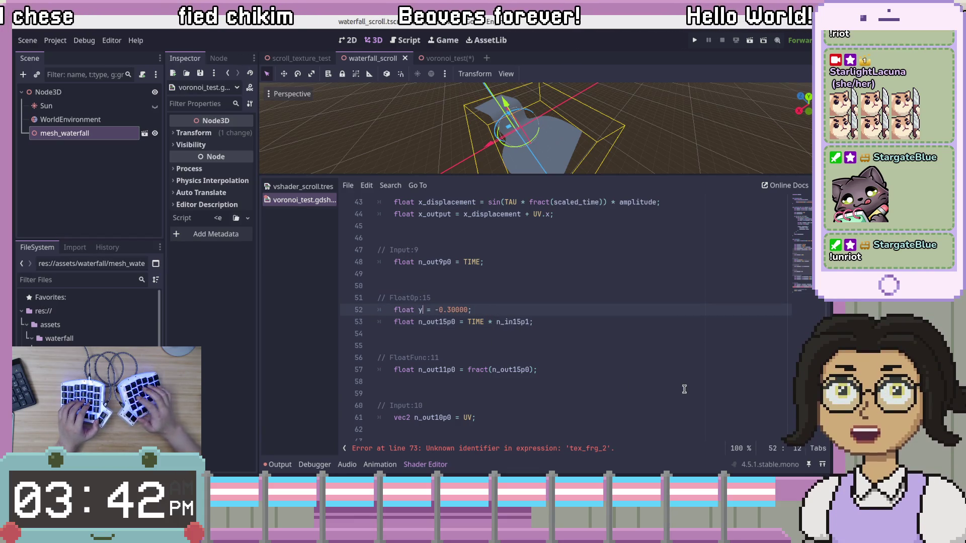
pyautogui.write('_scale')
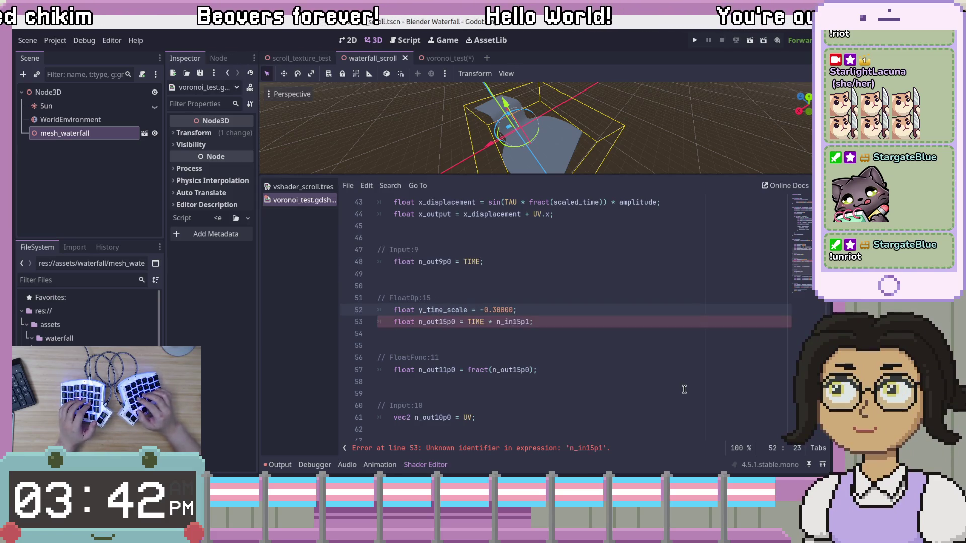
# Step: Prefix time_scale on line 40 with x_ and use y_time_scale on line 53
pyautogui.scroll(3, 690, 390)
pyautogui.click(427, 274)
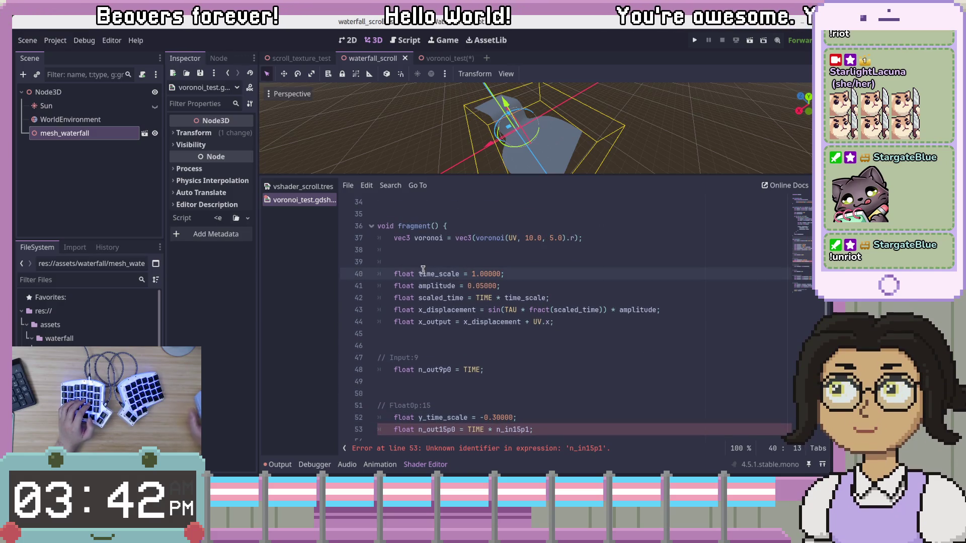
pyautogui.press('Left')
pyautogui.press('Left')
pyautogui.write('_')
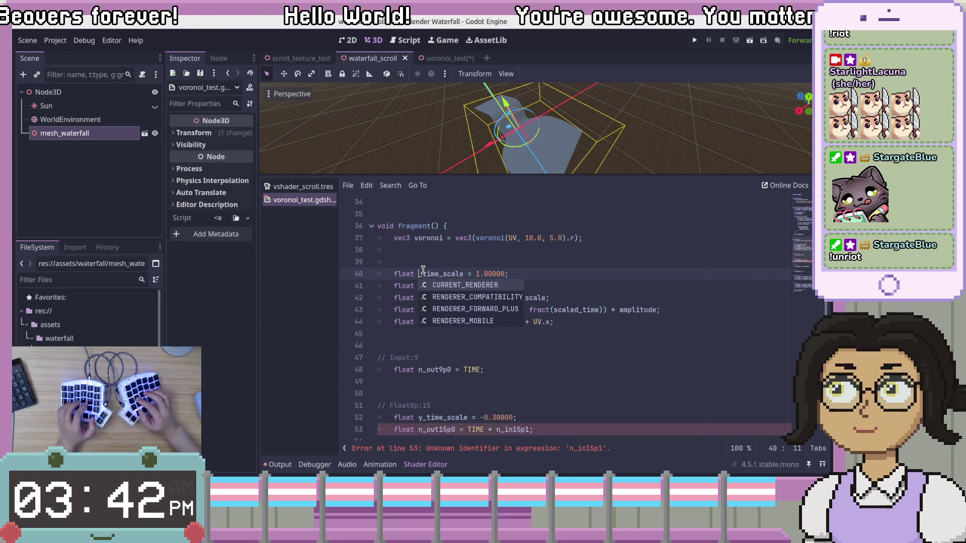
pyautogui.write('x')
pyautogui.press('Down')
pyautogui.press('Down')
pyautogui.press('Right')
pyautogui.press('Right')
pyautogui.press('Right')
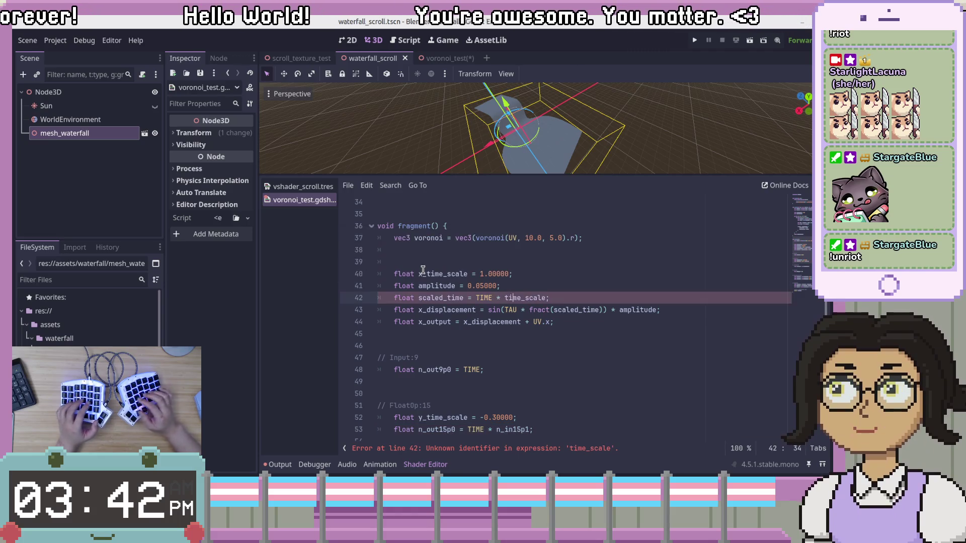
pyautogui.scroll(-3, 423, 270)
pyautogui.click(500, 327)
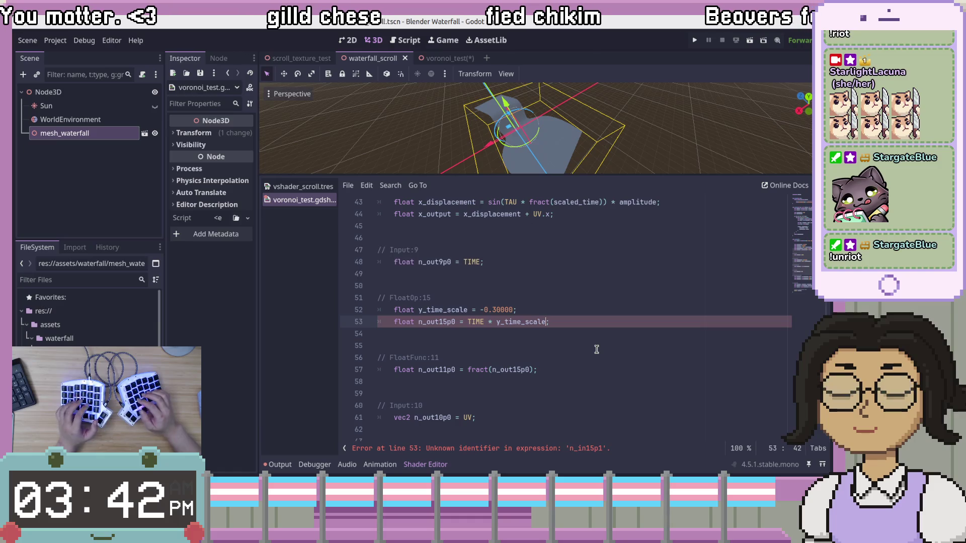
pyautogui.hotkey('ctrl', 'Left')
pyautogui.hotkey('ctrl', 'Left')
pyautogui.hotkey('ctrl', 'Left')
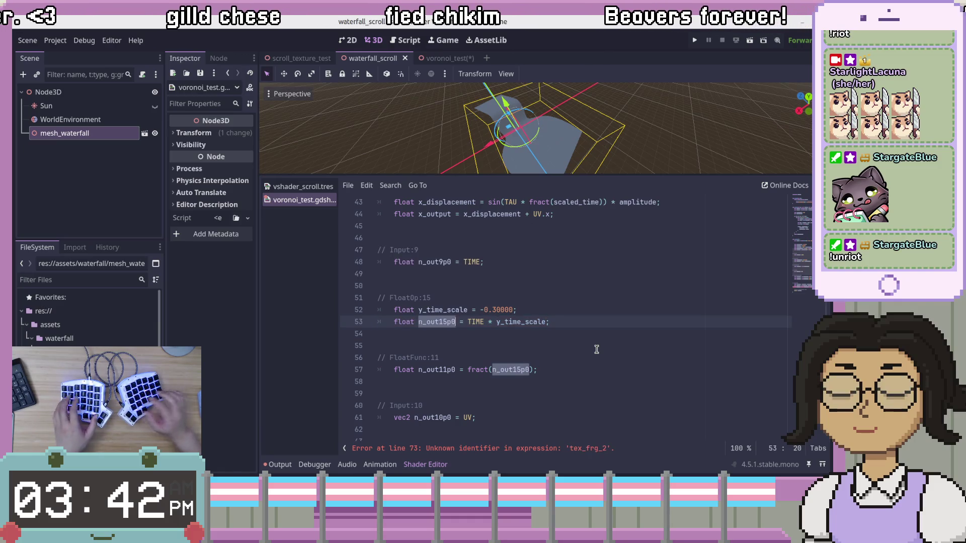
pyautogui.click(565, 311)
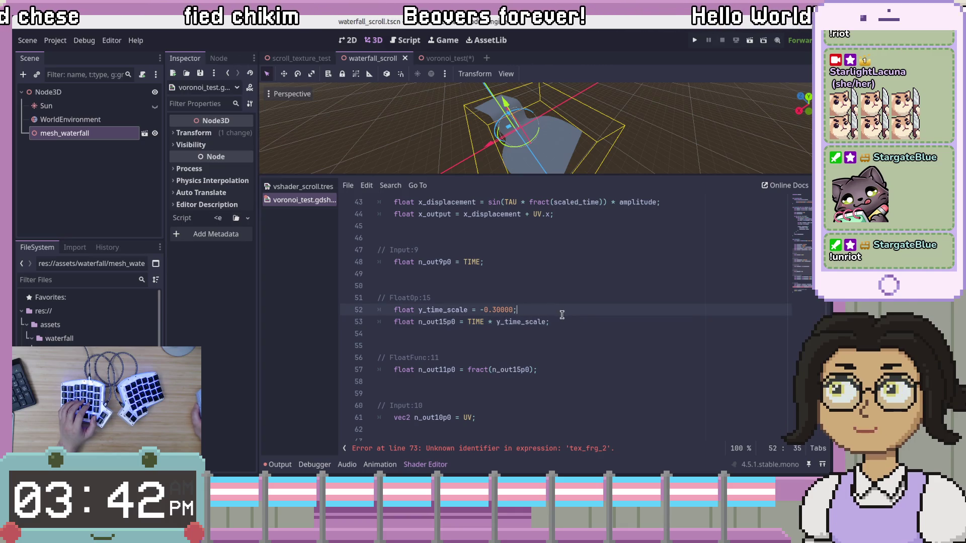
# Step: Rename scaled_time to x_scaled_time in the sine formula and name line 53's variable y_scaled_time
pyautogui.doubleClick(424, 322)
pyautogui.scroll(3, 568, 410)
pyautogui.click(435, 297)
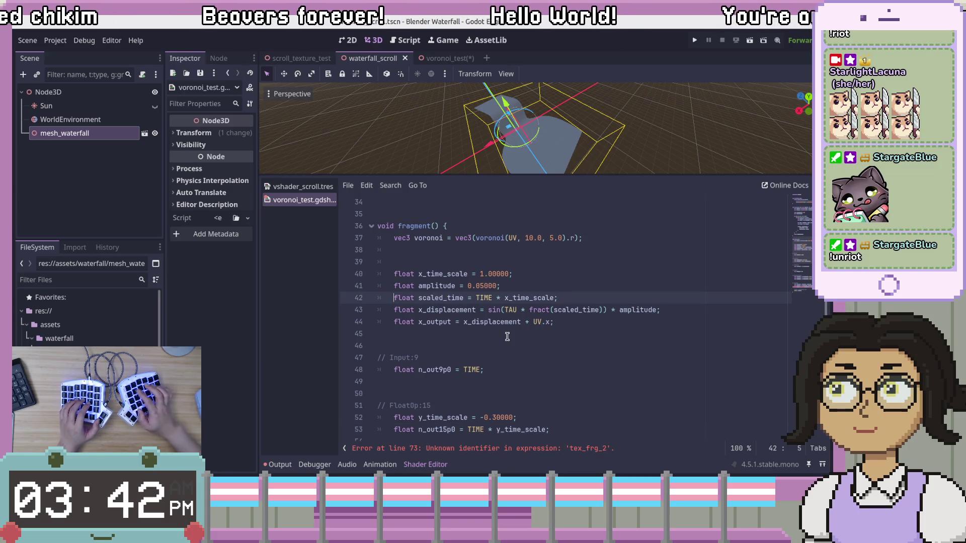
pyautogui.write('x_')
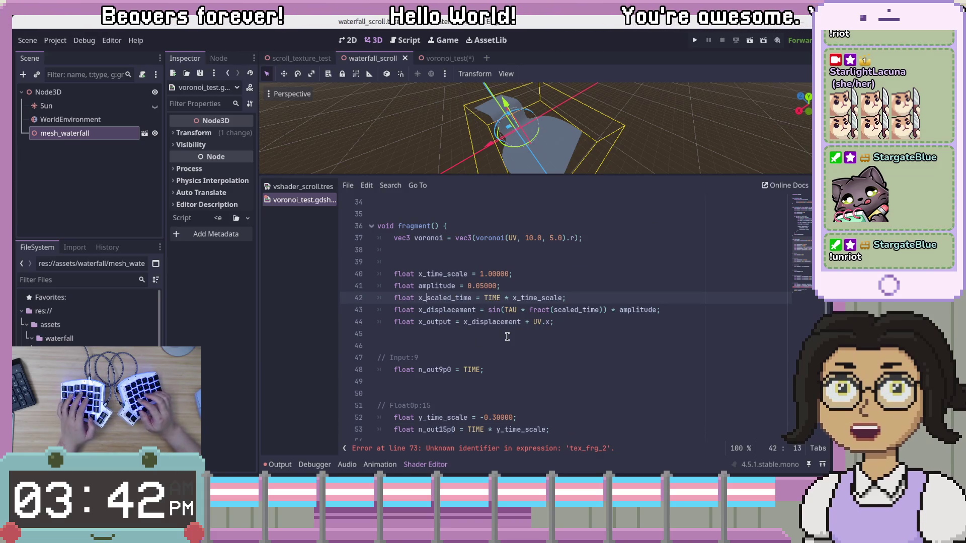
pyautogui.press('Down')
pyautogui.press('Down')
pyautogui.press('Down')
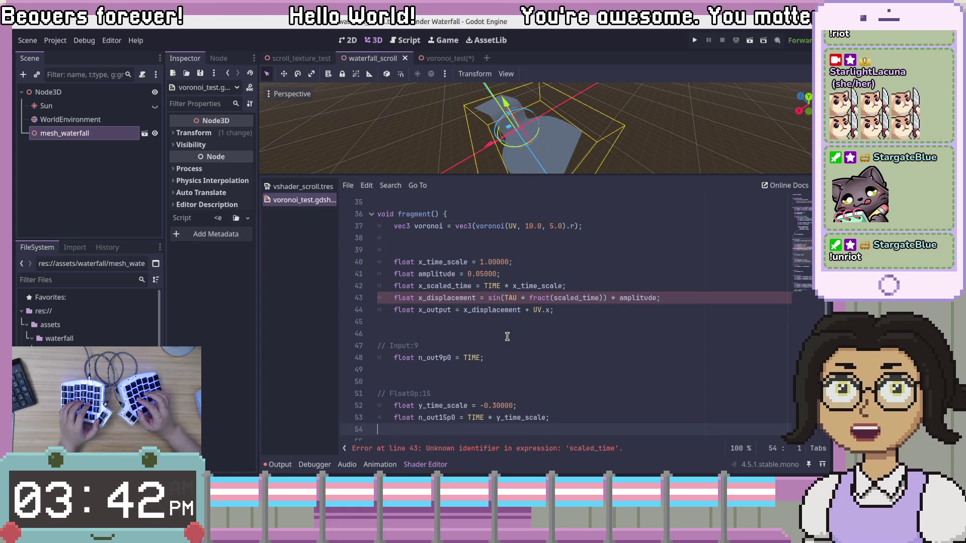
pyautogui.press('Down')
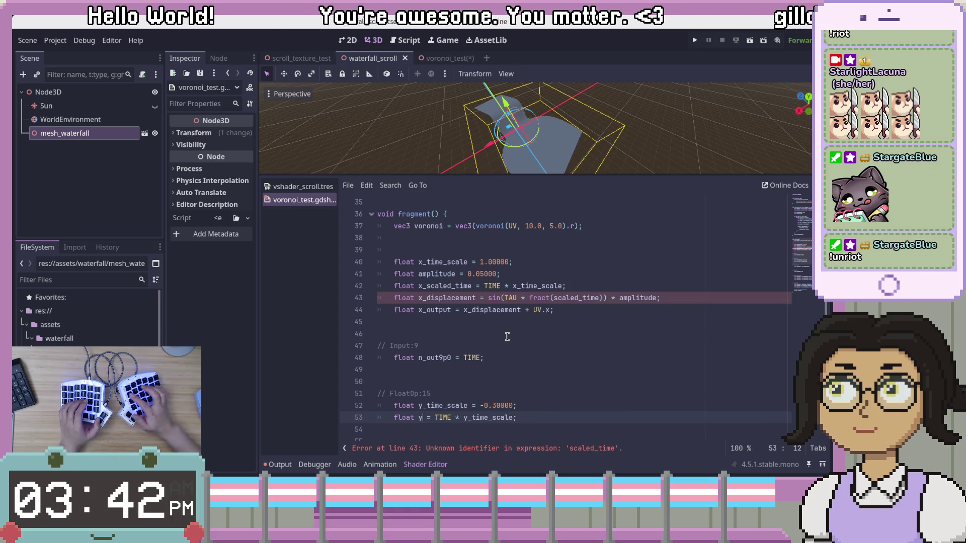
pyautogui.write('_scaled_time')
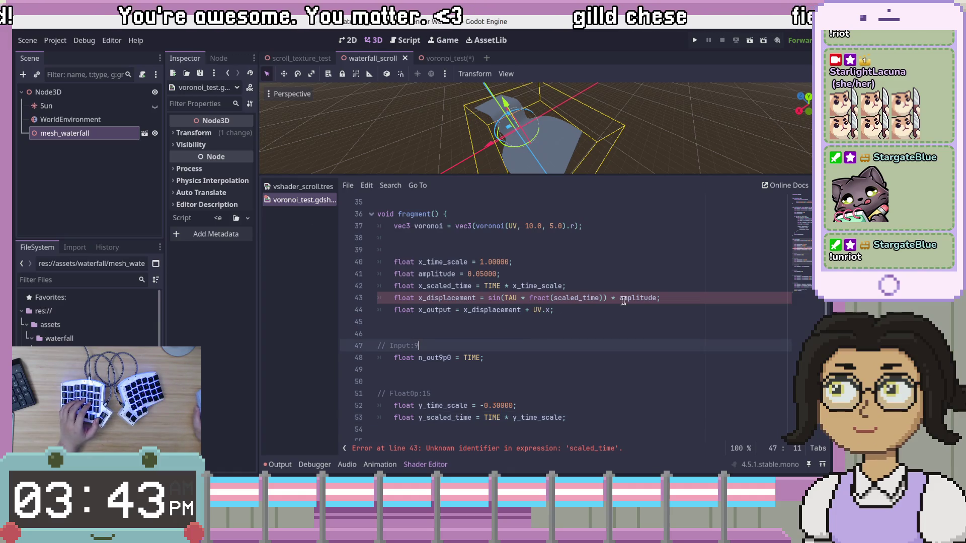
pyautogui.doubleClick(578, 298)
pyautogui.write('x_')
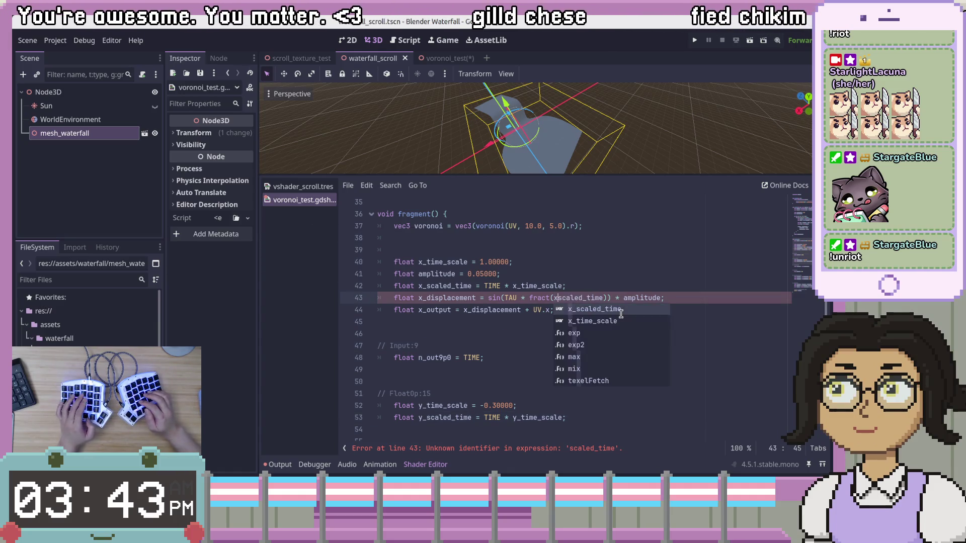
pyautogui.press('Escape')
# Step: Change the fract argument on line 57 to y_scaled_time
pyautogui.scroll(-4, 557, 341)
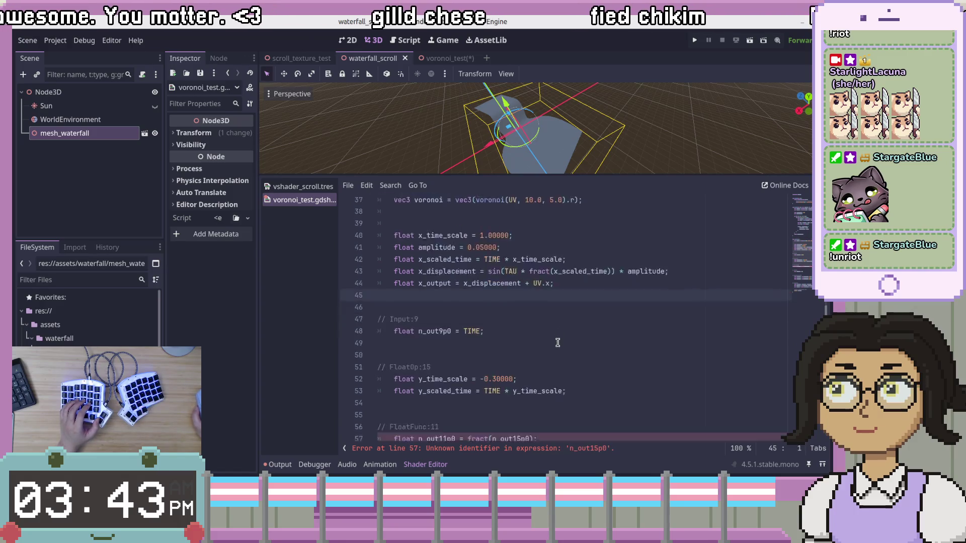
pyautogui.click(585, 272)
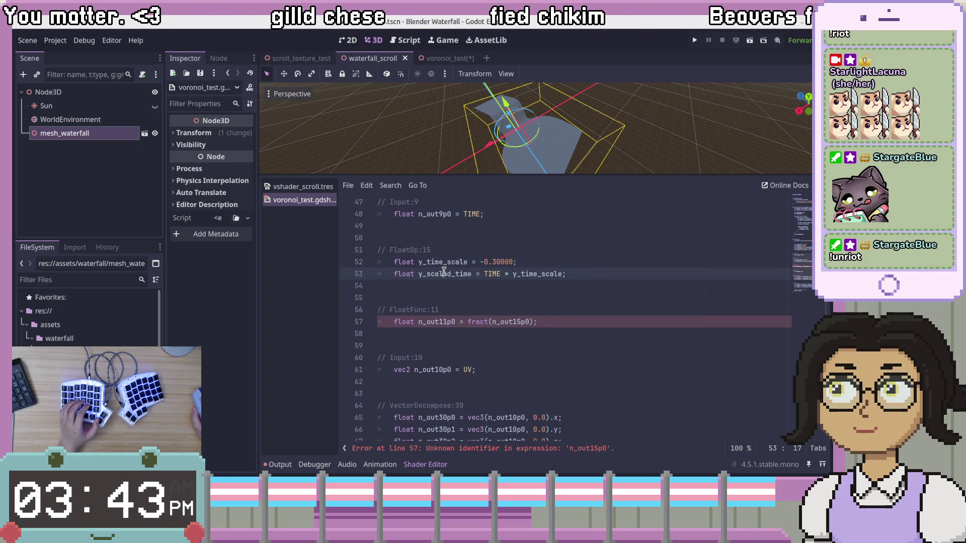
pyautogui.click(496, 323)
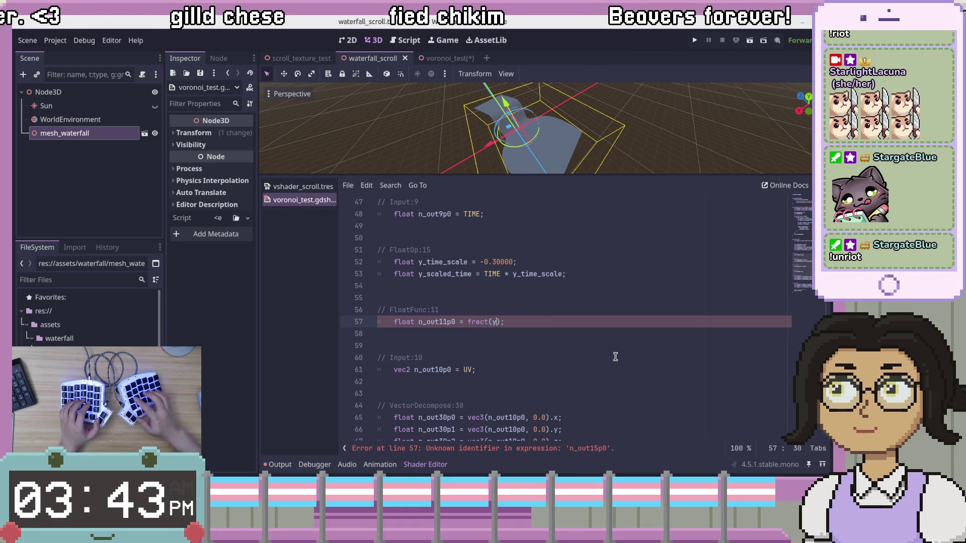
pyautogui.write('_scaled_time')
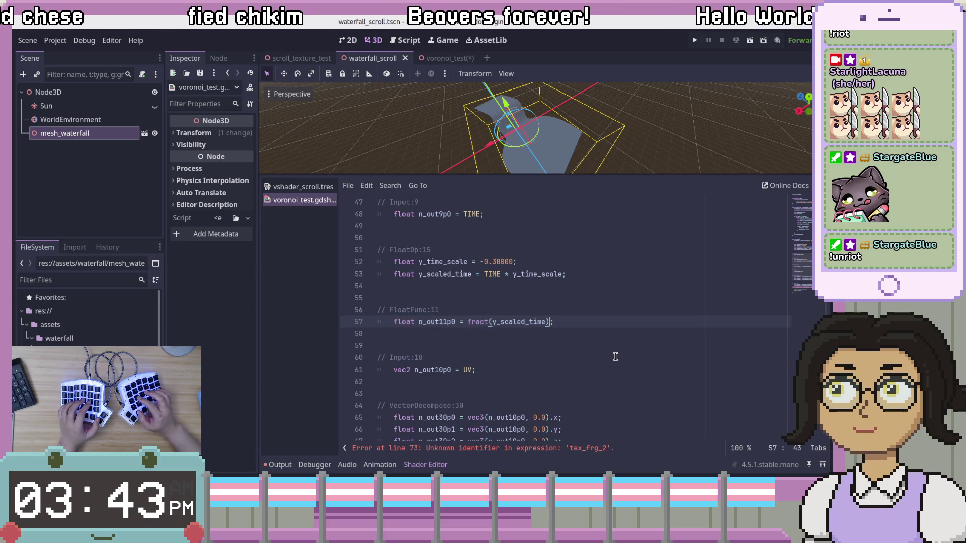
# Step: Move fract(y_scaled_time) into the n_out11p0 usage and delete the emptied FloatFunc:11 block
pyautogui.doubleClick(445, 322)
pyautogui.scroll(-4, 497, 297)
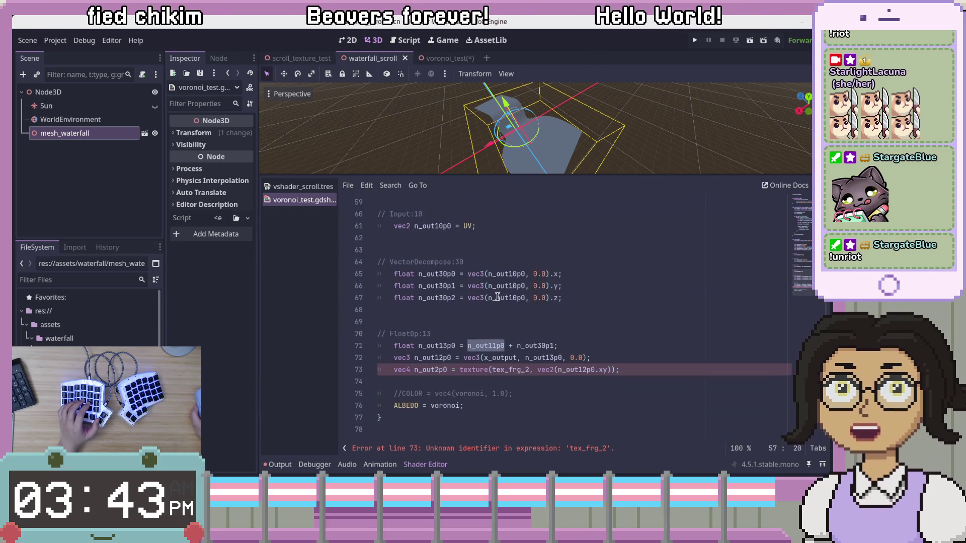
pyautogui.scroll(2, 516, 294)
pyautogui.moveTo(549, 250); pyautogui.dragTo(463, 250)
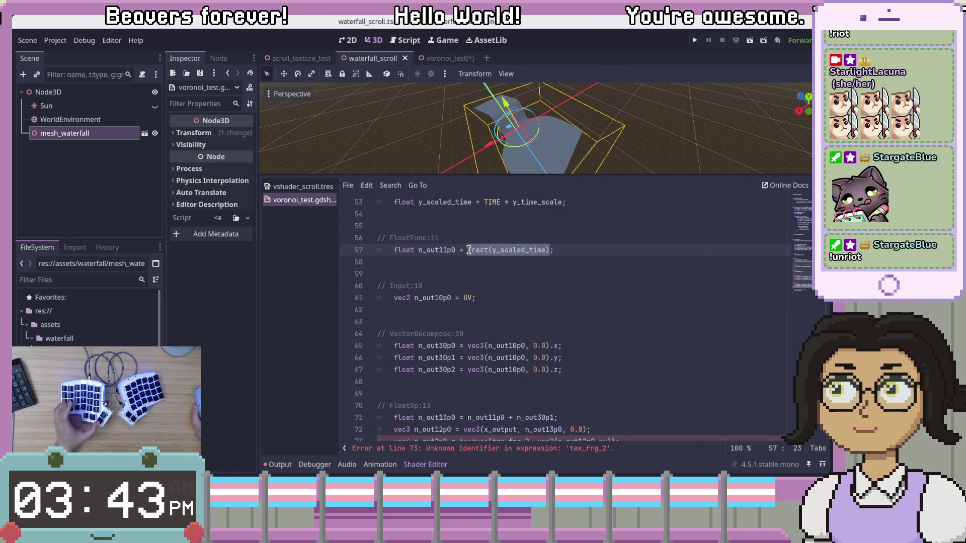
pyautogui.hotkey('ctrl', 'x')
pyautogui.click(481, 417)
pyautogui.hotkey('ctrl', 'v')
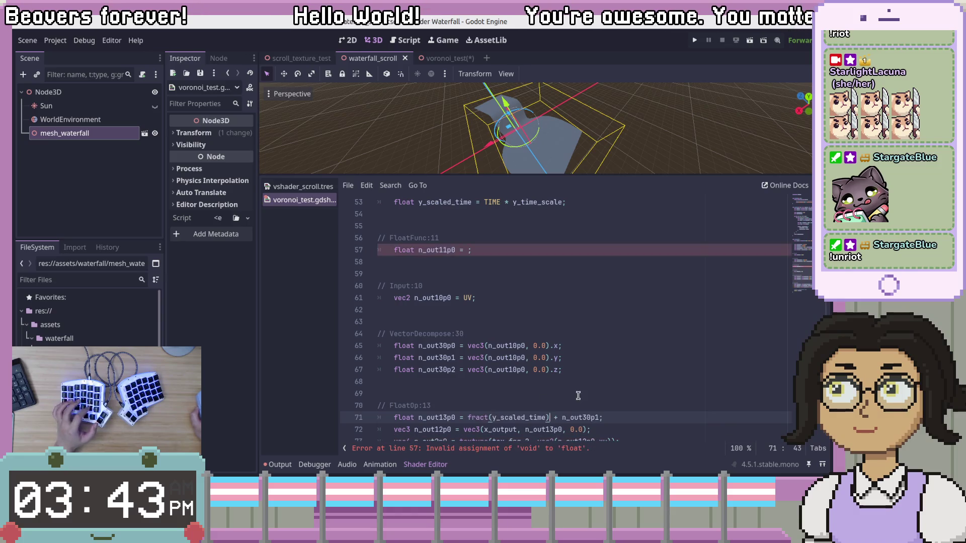
pyautogui.moveTo(593, 250); pyautogui.dragTo(606, 221)
pyautogui.press('BackSpace')
pyautogui.press('BackSpace')
pyautogui.press('BackSpace')
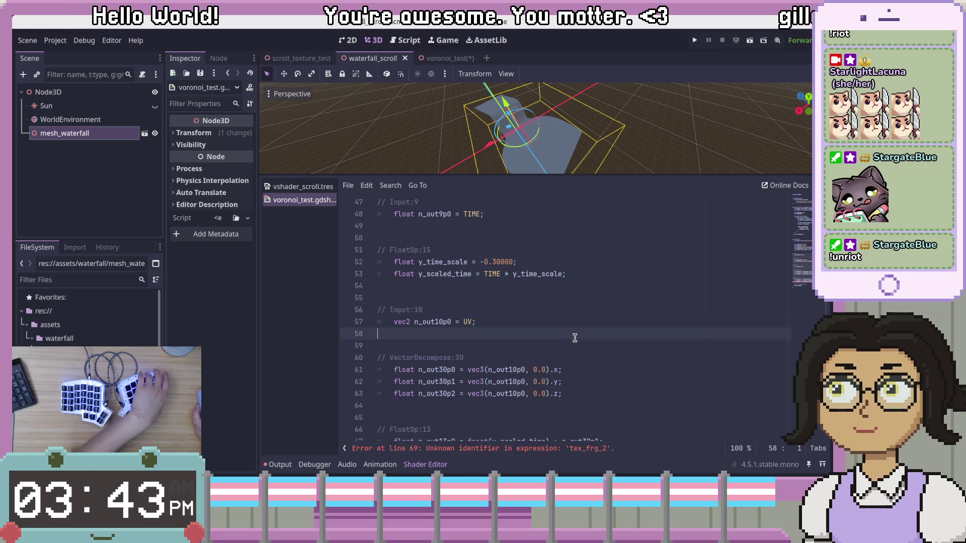
# Step: Replace the n_out30p1 reference in the FloatOp:13 line with UV.y
pyautogui.scroll(-2, 572, 327)
pyautogui.click(442, 245)
pyautogui.doubleClick(441, 246)
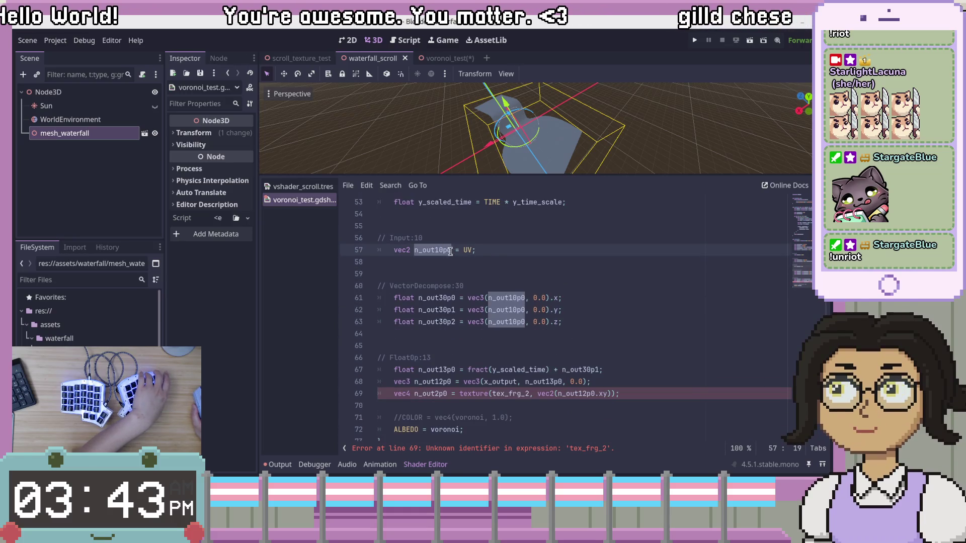
pyautogui.click(431, 296)
pyautogui.click(429, 310)
pyautogui.doubleClick(431, 310)
pyautogui.doubleClick(581, 370)
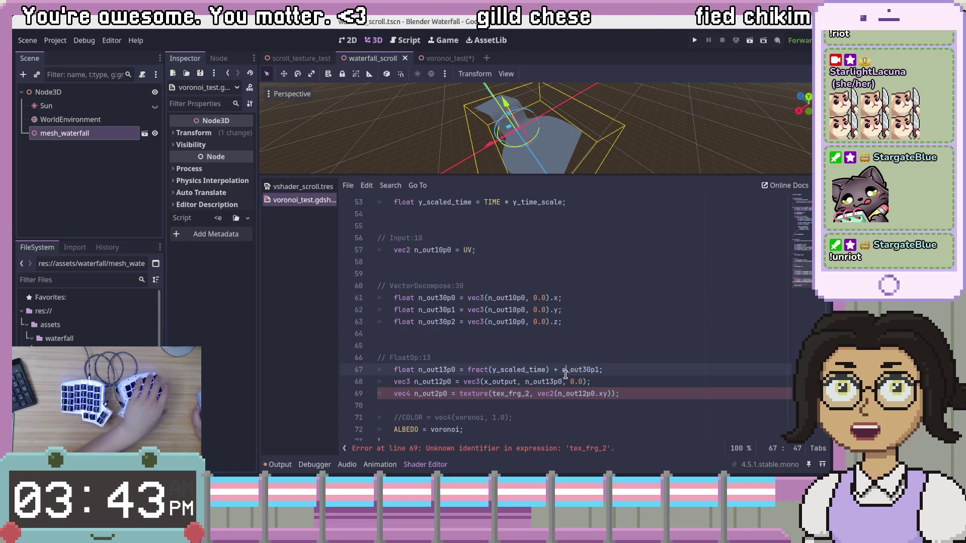
pyautogui.write('UV.y')
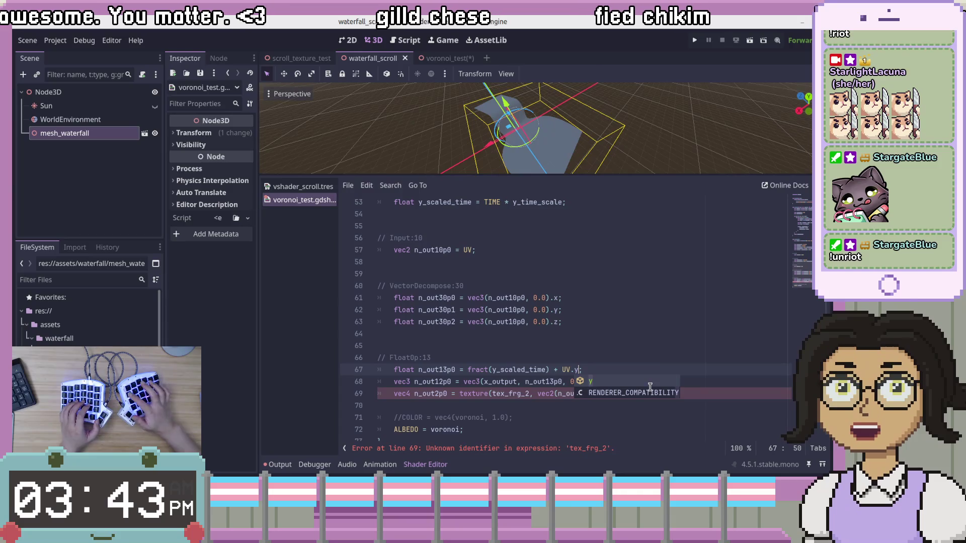
# Step: Delete the unused UV Input:10 and VectorDecompose:30 blocks
pyautogui.click(604, 310)
pyautogui.moveTo(613, 326); pyautogui.dragTo(662, 224)
pyautogui.press('BackSpace')
pyautogui.press('BackSpace')
pyautogui.press('BackSpace')
pyautogui.click(651, 237)
pyautogui.click(635, 274)
pyautogui.scroll(4, 561, 327)
pyautogui.click(435, 402)
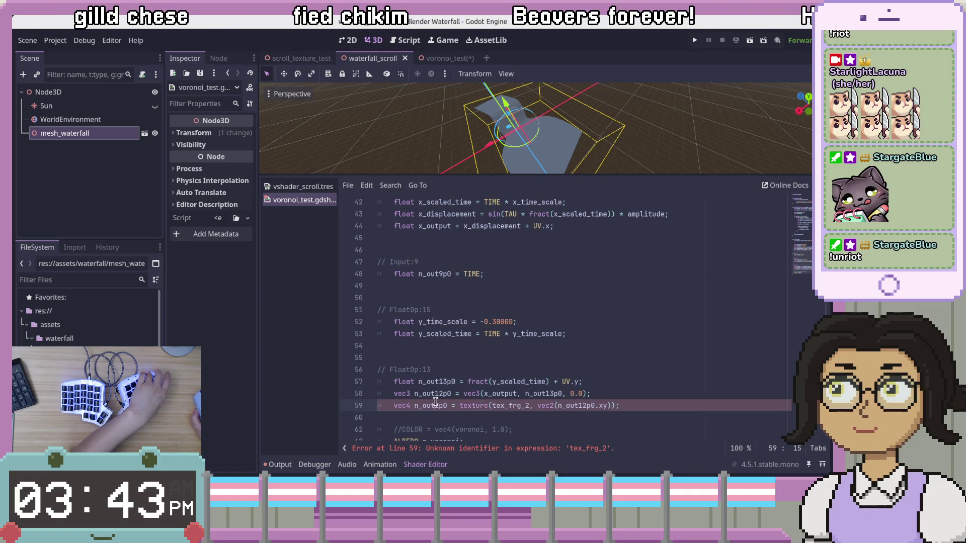
# Step: Insert a blank line after the vec3 line
pyautogui.press('End')
pyautogui.click(489, 406)
pyautogui.click(658, 396)
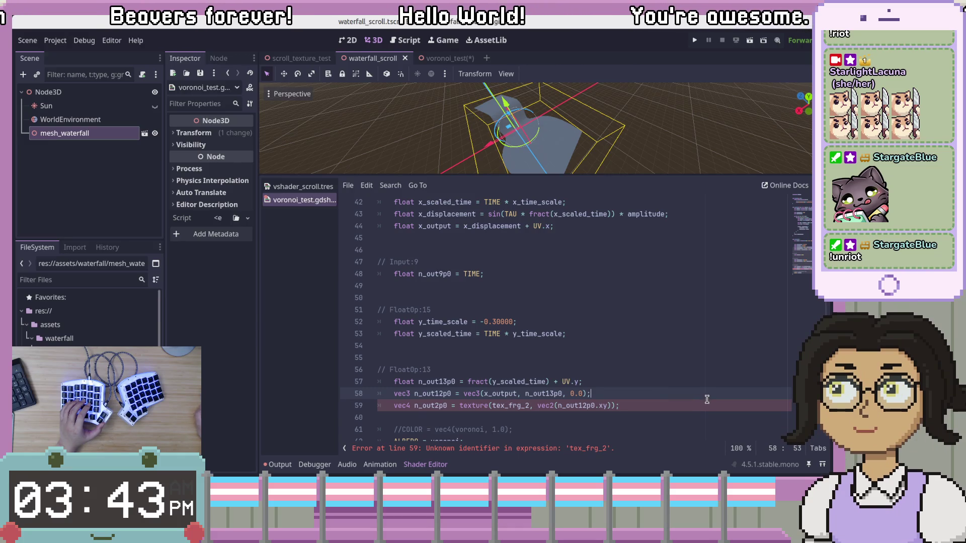
pyautogui.press('Return')
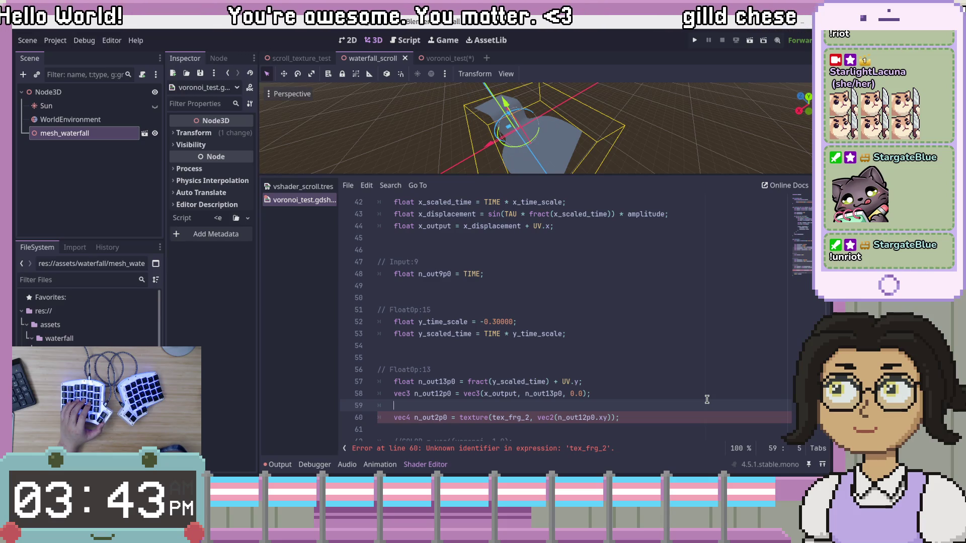
# Step: Rename the FloatOp:13 variable n_out13p0 to y_output
pyautogui.click(432, 382)
pyautogui.doubleClick(432, 382)
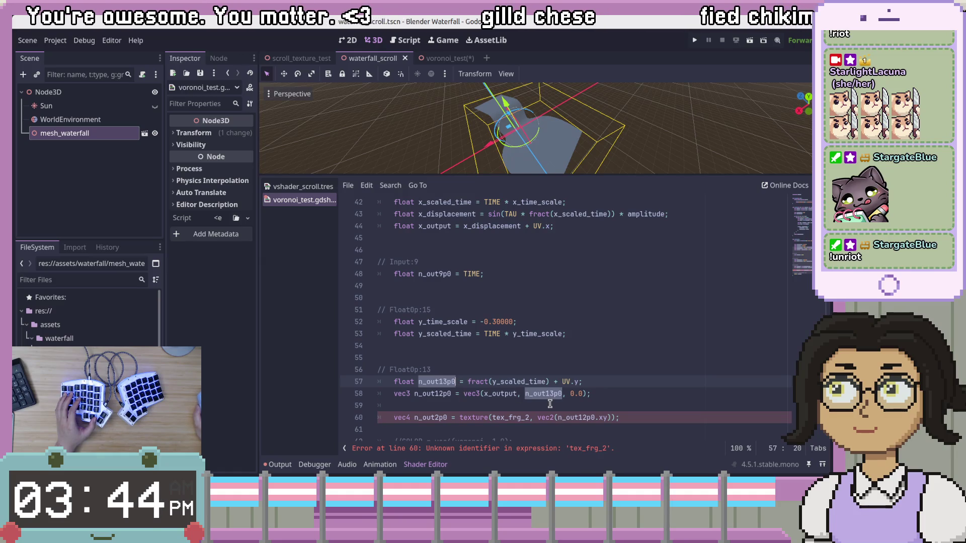
pyautogui.moveTo(580, 381); pyautogui.dragTo(469, 382)
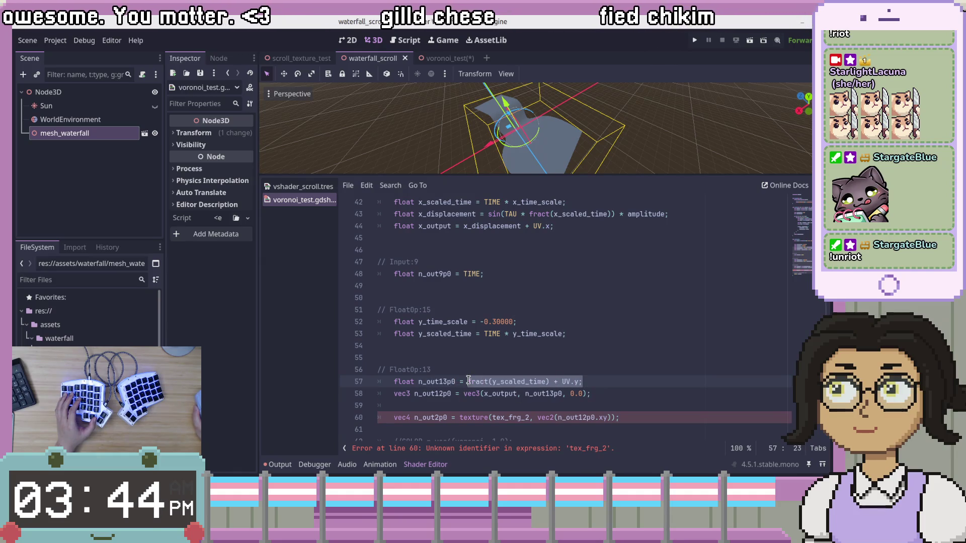
pyautogui.click(469, 383)
pyautogui.doubleClick(430, 382)
pyautogui.write('y_output')
# Step: Replace n_out13p0 in the vec3 with y_output, making it vec3(x_output, y_output, 0.0)
pyautogui.press('Down')
pyautogui.press('Down')
pyautogui.press('Up')
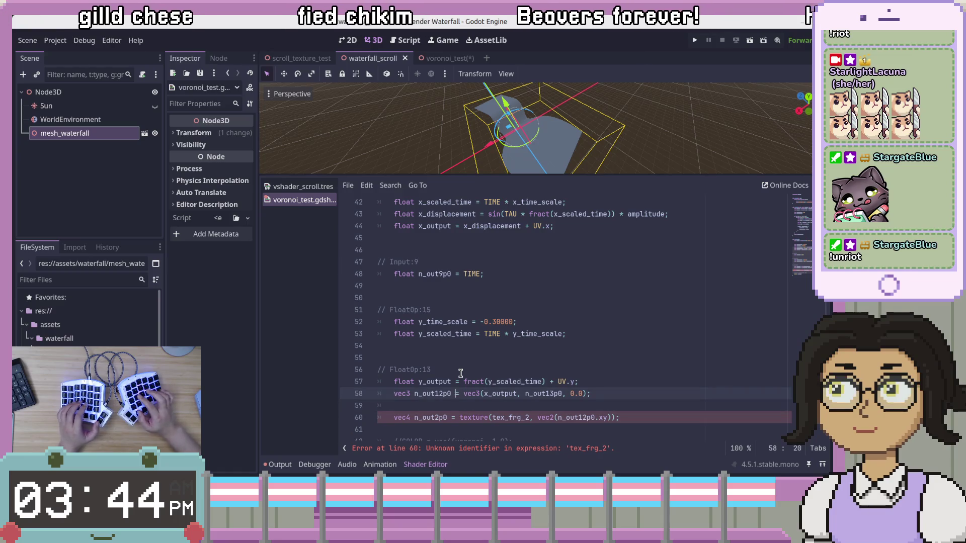
pyautogui.hotkey('ctrl', 'Right')
pyautogui.hotkey('ctrl', 'Right')
pyautogui.press('Right')
pyautogui.press('Right')
pyautogui.hotkey('shift', 'Right')
pyautogui.hotkey('shift', 'Right')
pyautogui.hotkey('shift', 'Right')
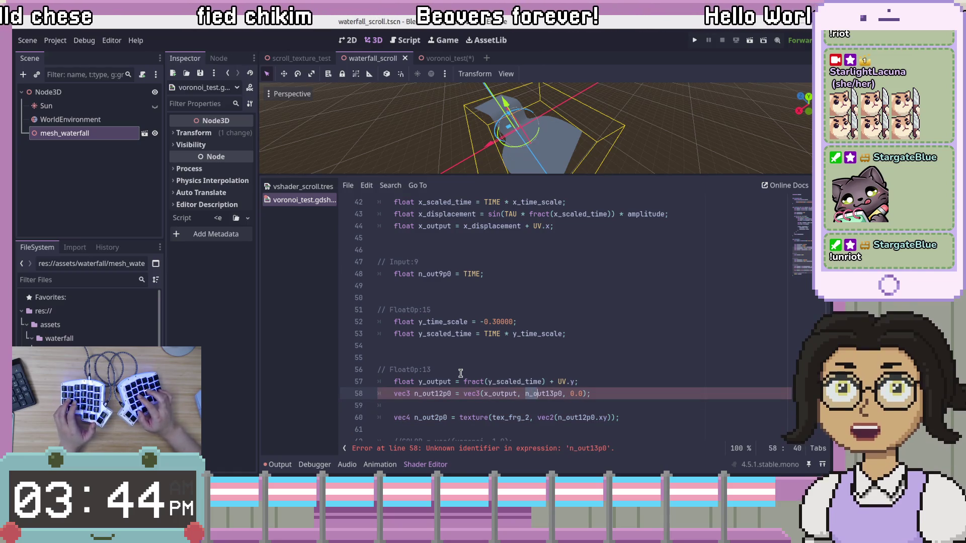
pyautogui.hotkey('shift', 'Right')
pyautogui.press('BackSpace')
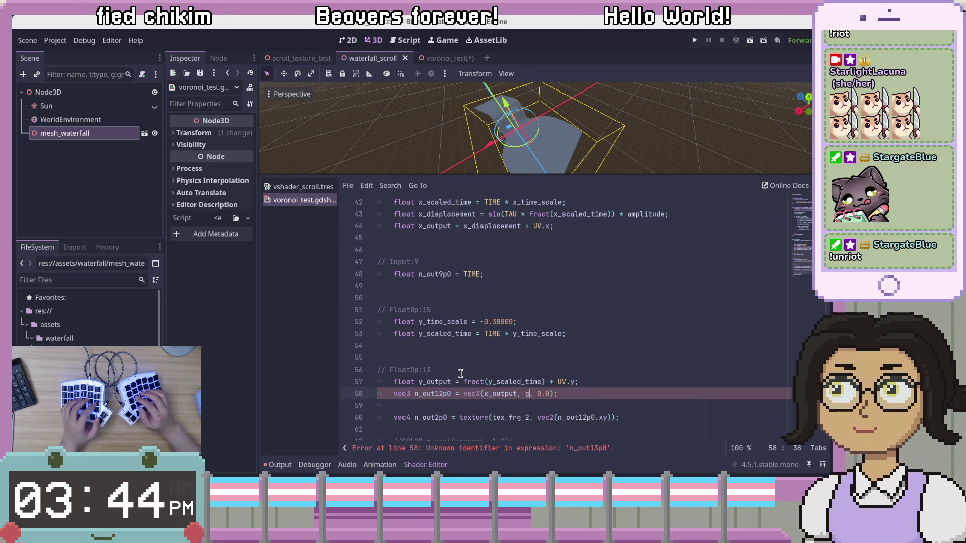
pyautogui.write('y_outo')
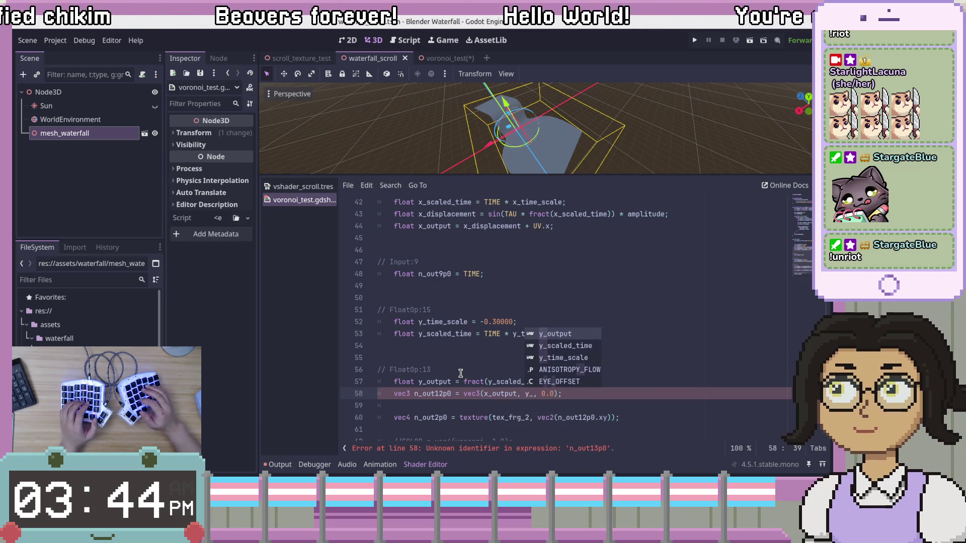
pyautogui.write('utput')
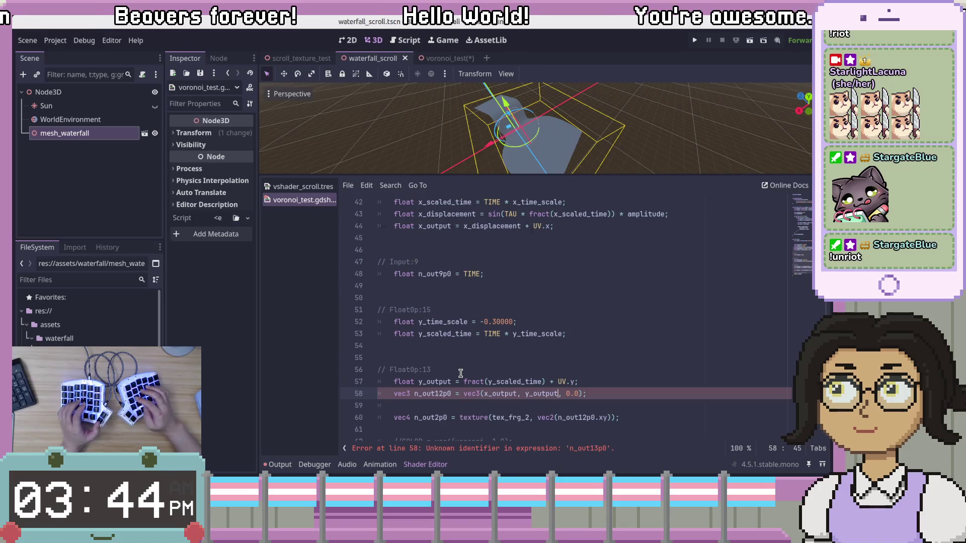
pyautogui.click(575, 396)
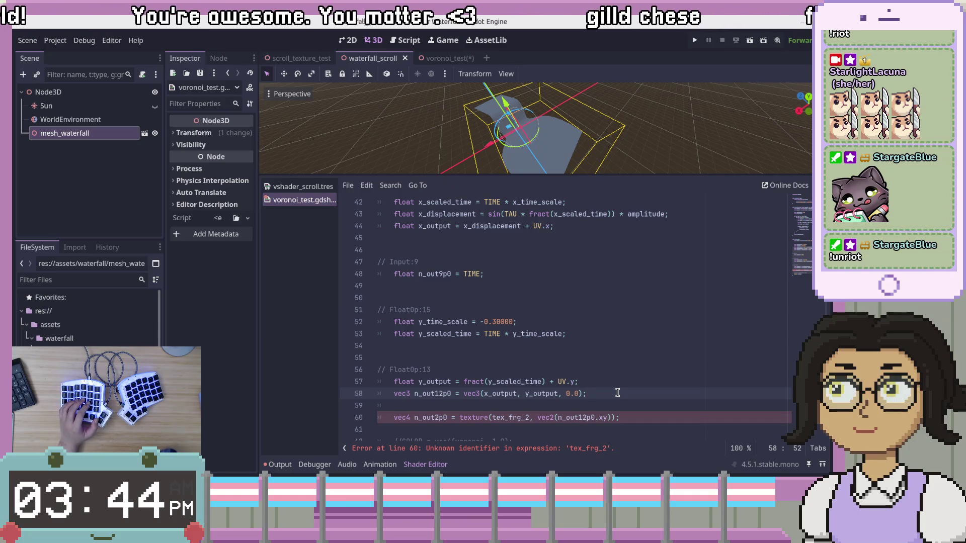
pyautogui.doubleClick(437, 394)
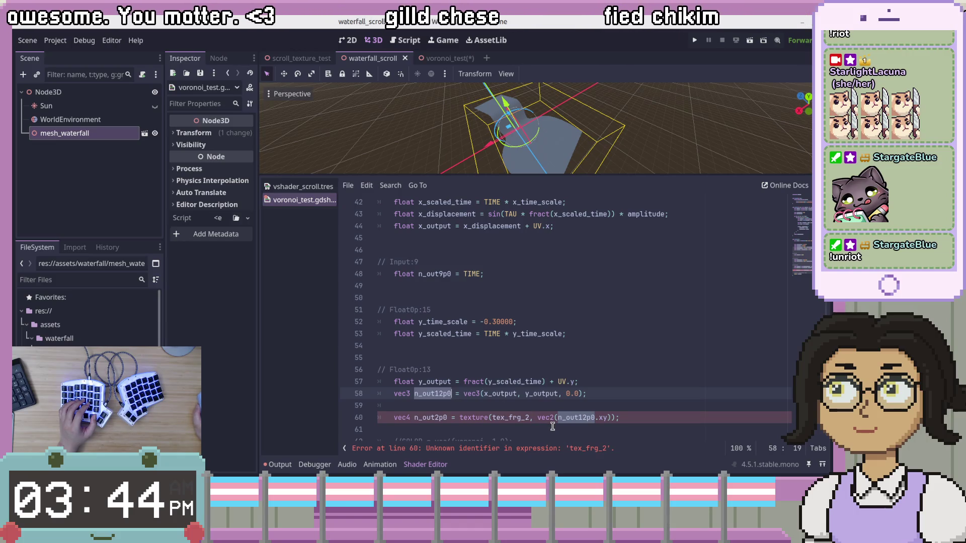
# Step: Delete the n_out12p0 variable name from the vec3 line
pyautogui.press('End')
pyautogui.scroll(-2, 494, 363)
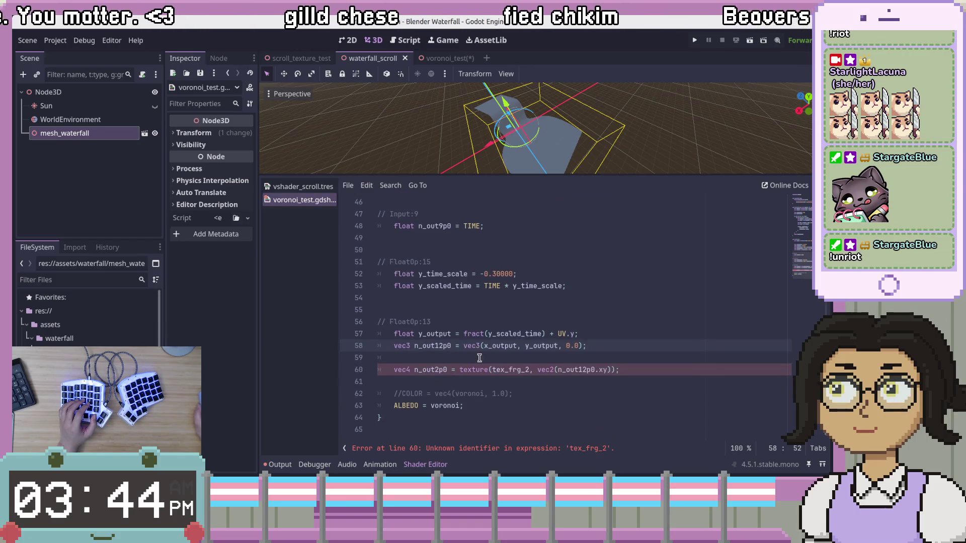
pyautogui.click(445, 368)
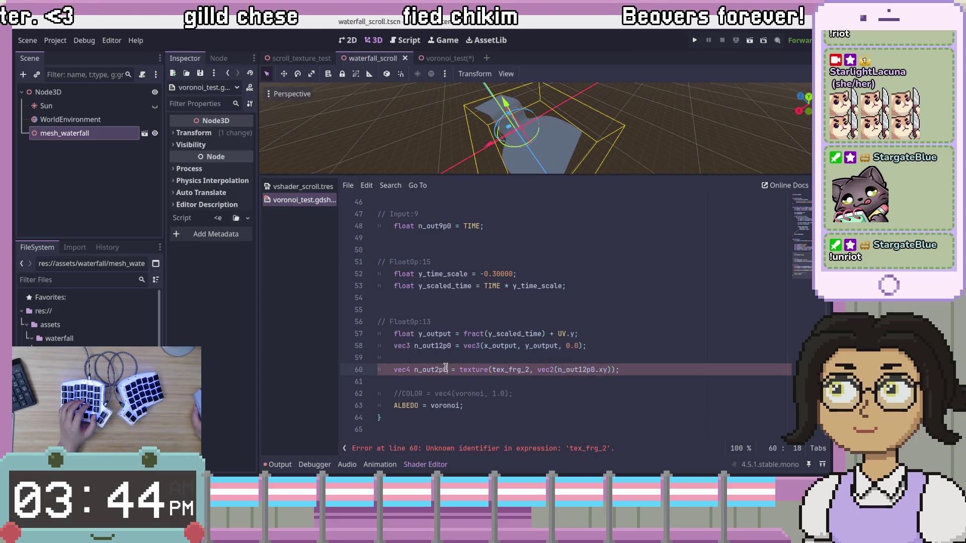
pyautogui.click(566, 398)
pyautogui.keyDown('ctrl'); pyautogui.click(577, 370); pyautogui.keyUp('ctrl')
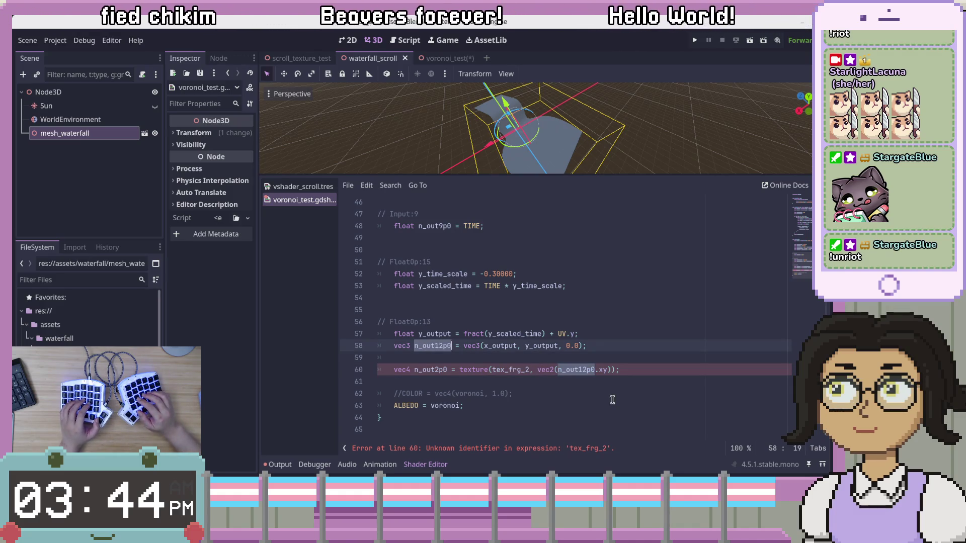
pyautogui.hotkey('ctrl', 'BackSpace')
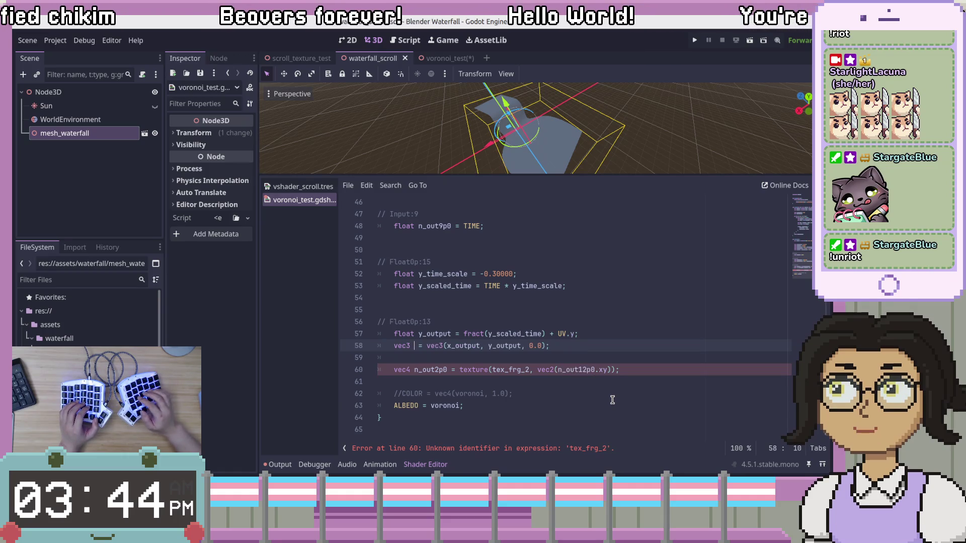
# Step: Replace n_out12p0.xy in the texture call with x_output, y_output and delete the broken vec3 line
pyautogui.click(554, 370)
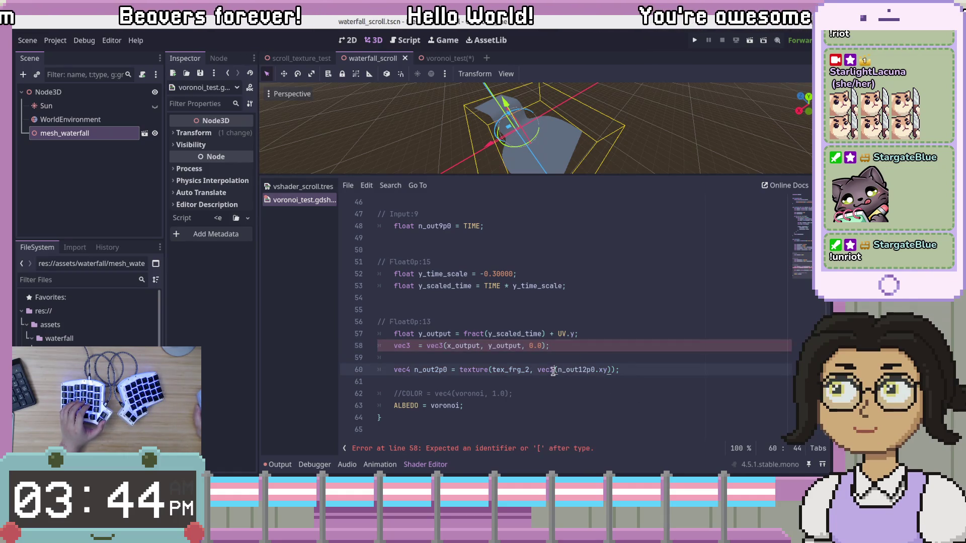
pyautogui.moveTo(558, 370); pyautogui.dragTo(608, 369)
pyautogui.moveTo(522, 347); pyautogui.dragTo(448, 347)
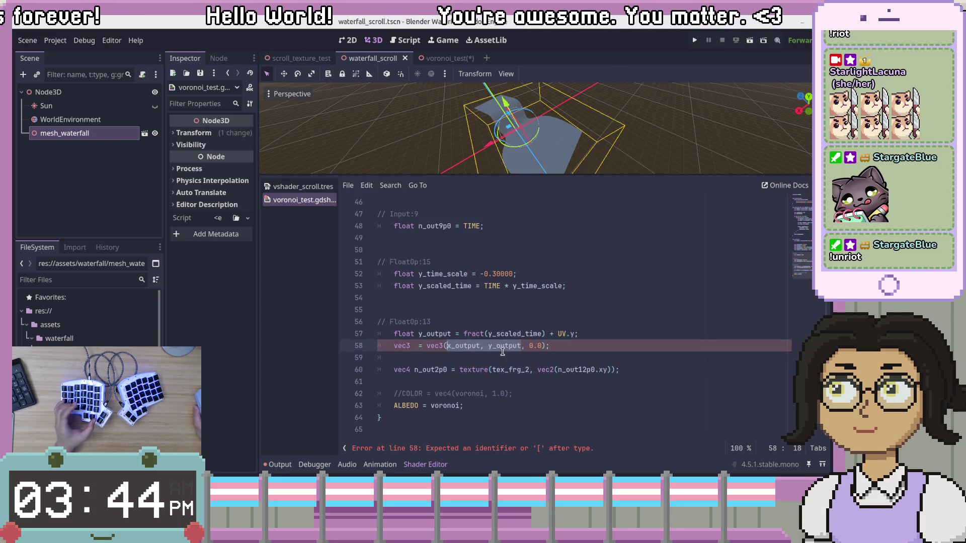
pyautogui.hotkey('ctrl', 'x')
pyautogui.doubleClick(580, 371)
pyautogui.click(586, 370)
pyautogui.moveTo(602, 371); pyautogui.dragTo(565, 371)
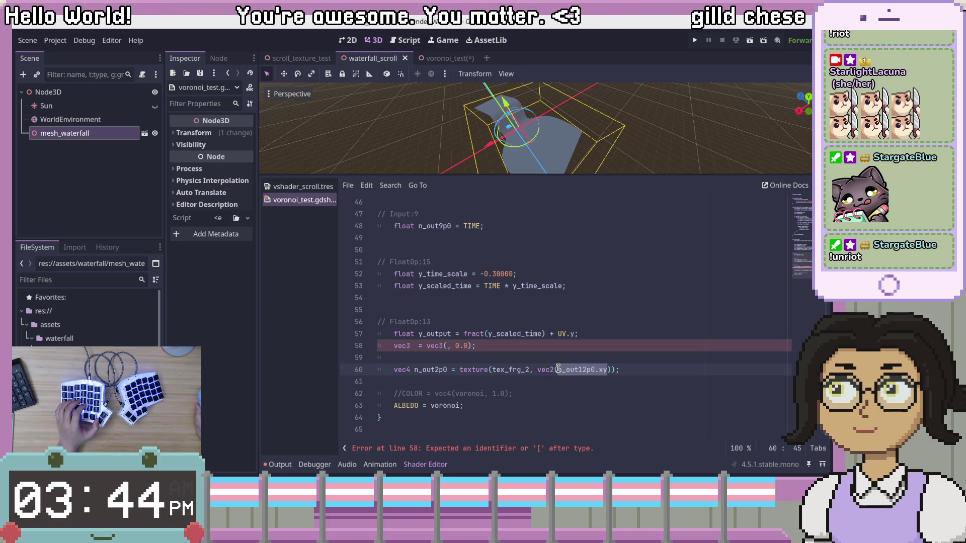
pyautogui.hotkey('ctrl', 'v')
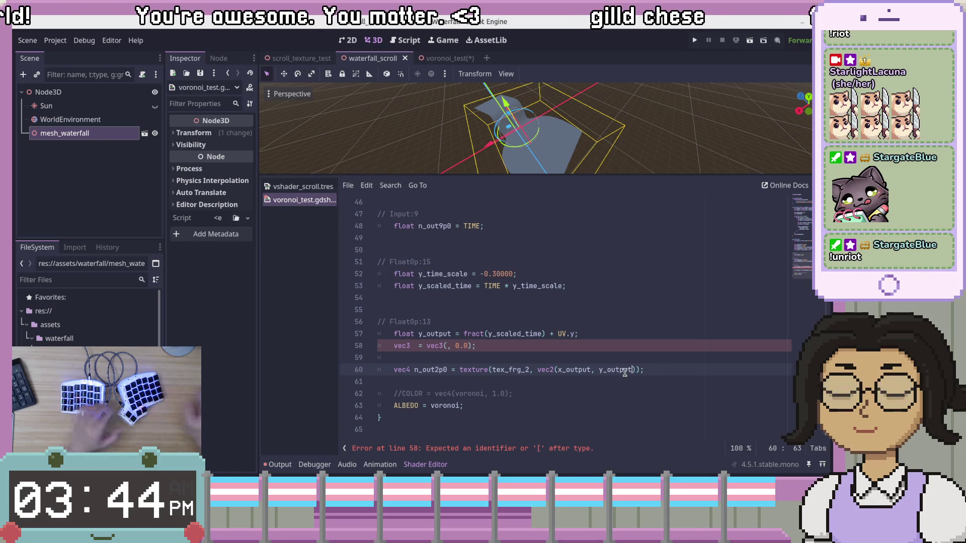
pyautogui.click(658, 342)
pyautogui.hotkey('ctrl', 'shift', 'k')
# Step: Inspect the tex_frg_2 error on the texture line that uses vec2(x_output, y_output)
pyautogui.click(594, 353)
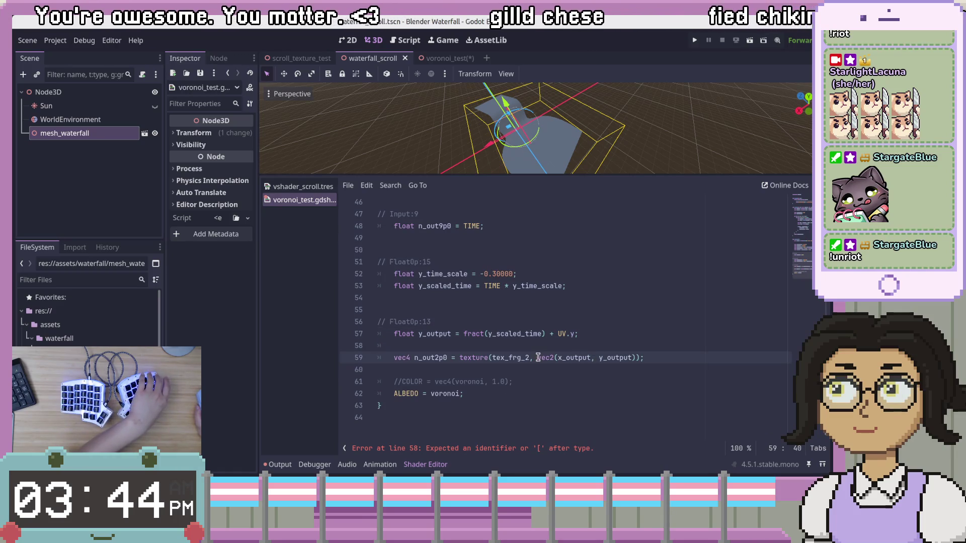
pyautogui.click(481, 358)
pyautogui.doubleClick(501, 357)
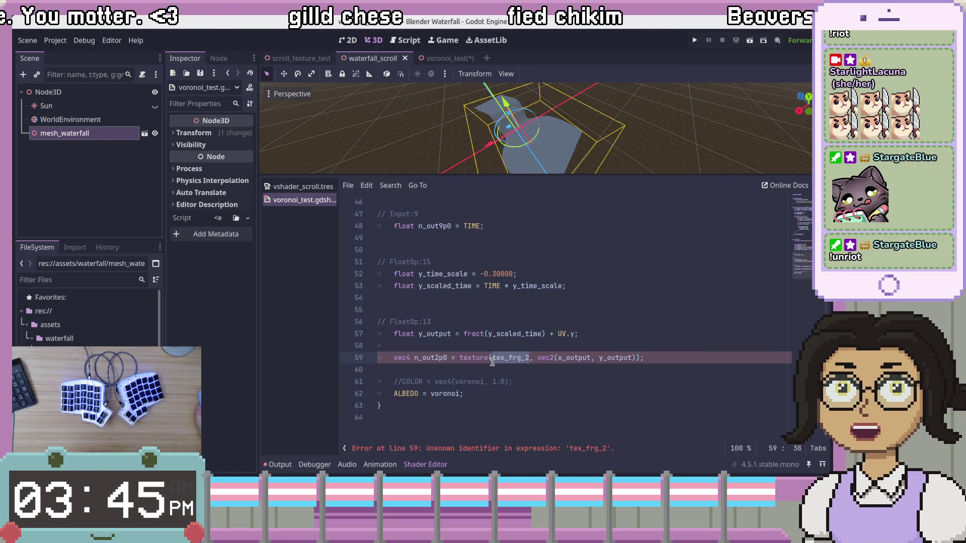
pyautogui.doubleClick(479, 359)
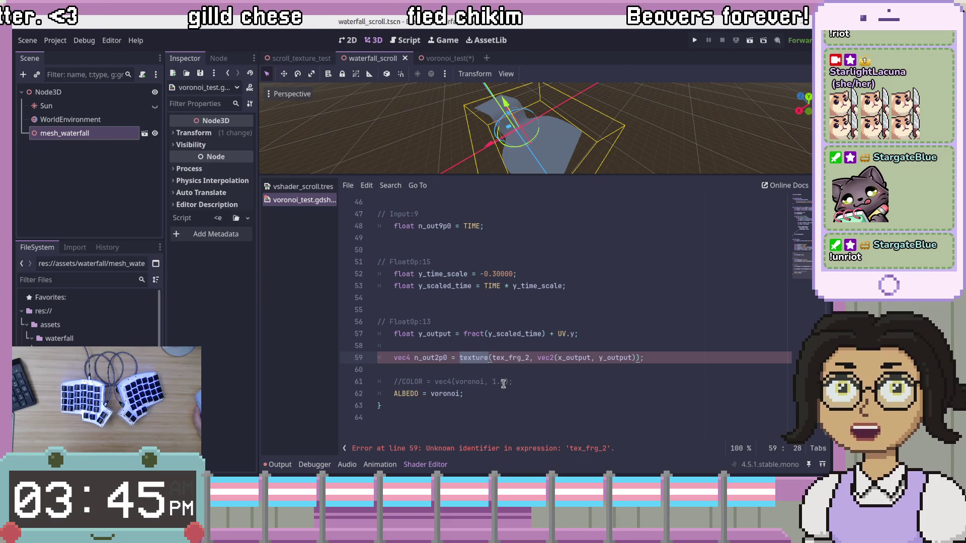
pyautogui.doubleClick(510, 358)
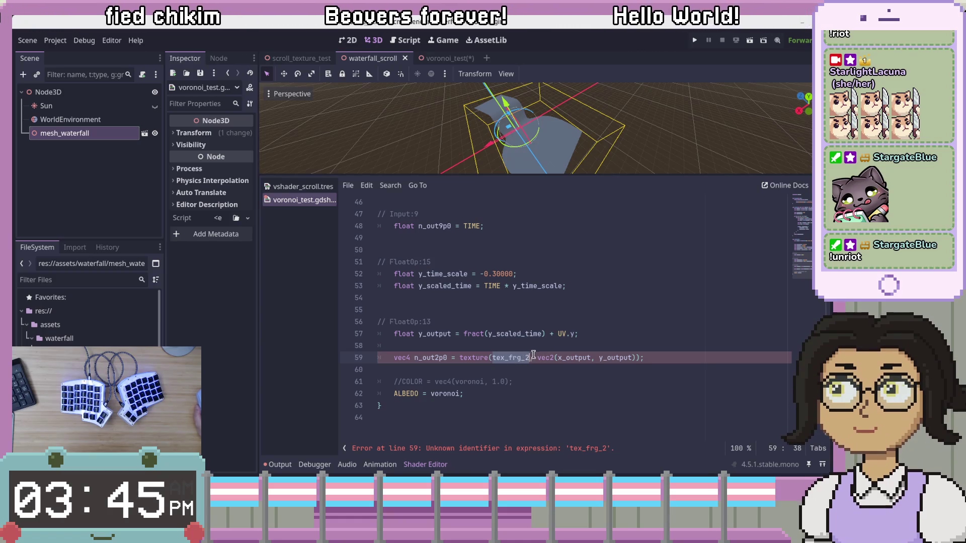
pyautogui.moveTo(537, 358); pyautogui.dragTo(638, 357)
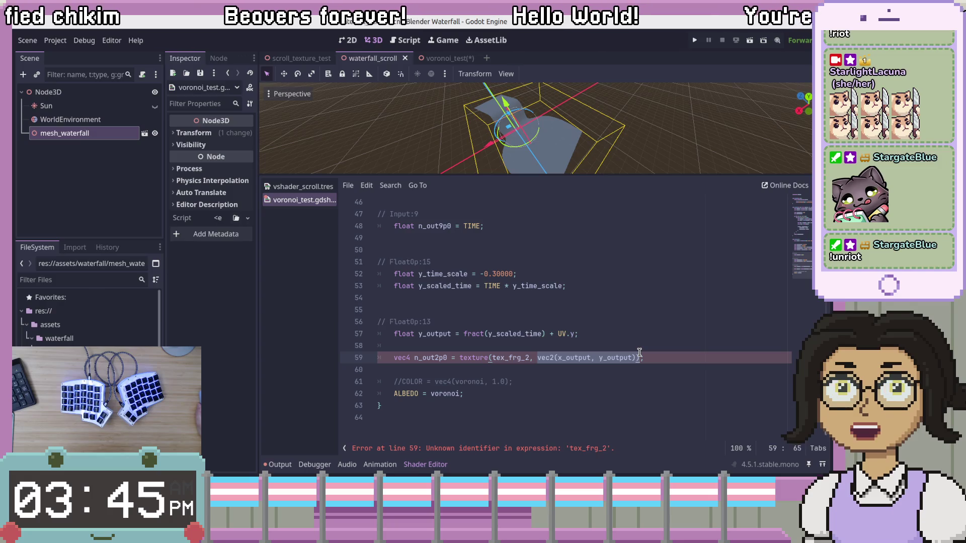
pyautogui.click(611, 376)
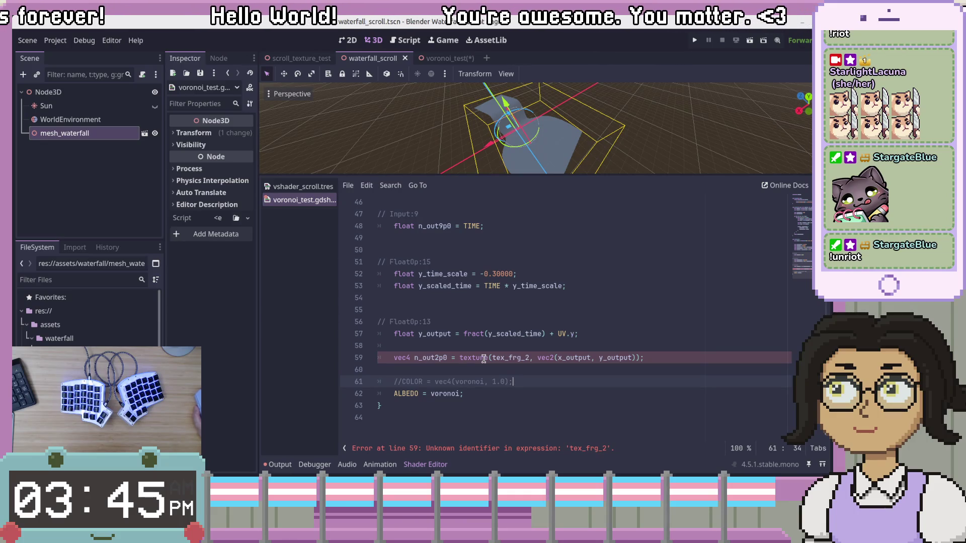
pyautogui.doubleClick(508, 358)
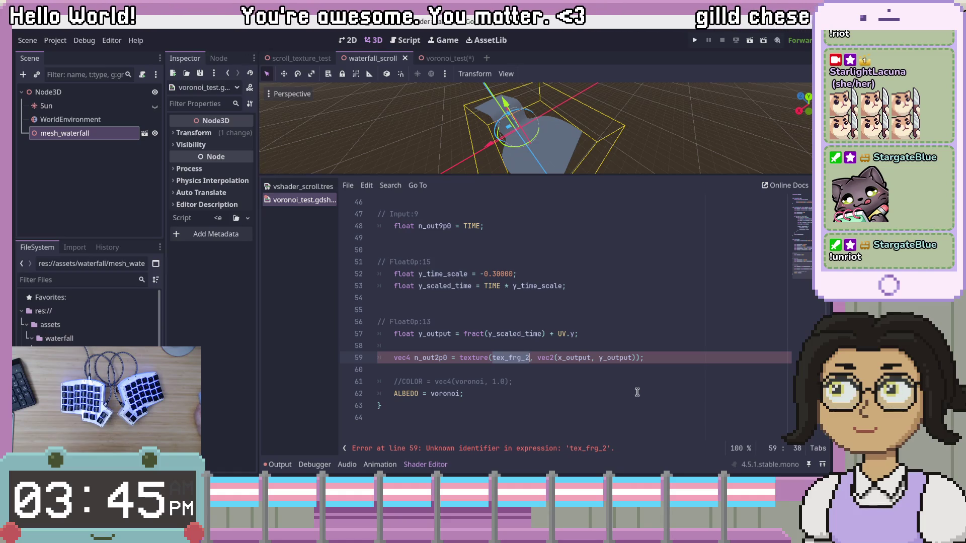
pyautogui.click(662, 394)
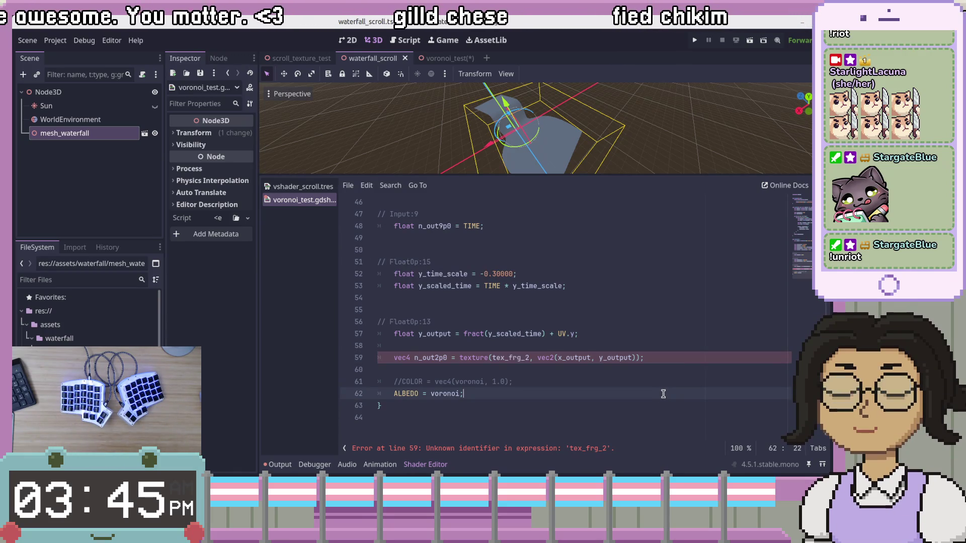
# Step: Cut the voronoi line from the top of the fragment function
pyautogui.scroll(5, 662, 394)
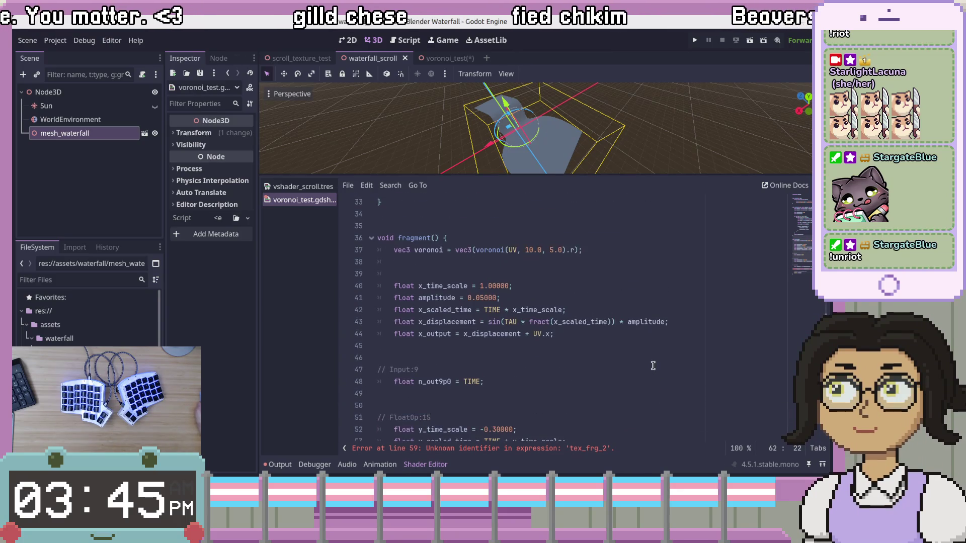
pyautogui.click(654, 269)
pyautogui.moveTo(654, 250); pyautogui.dragTo(386, 247)
pyautogui.hotkey('ctrl', 'x')
pyautogui.hotkey('ctrl', 'x')
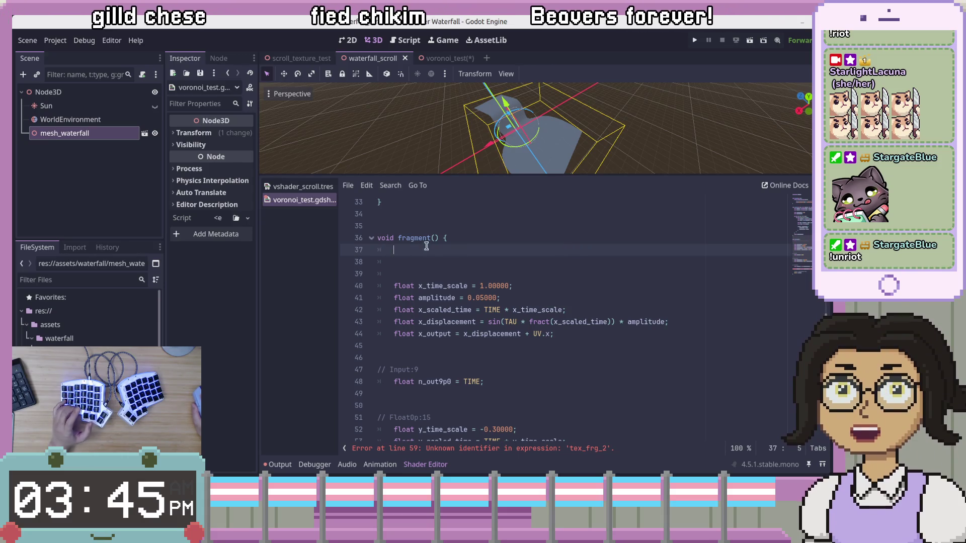
pyautogui.click(464, 263)
pyautogui.hotkey('ctrl', 'z')
pyautogui.hotkey('ctrl', 'z')
pyautogui.hotkey('ctrl', 'x')
pyautogui.hotkey('ctrl', 'x')
pyautogui.hotkey('ctrl', 'x')
pyautogui.hotkey('ctrl', 'x')
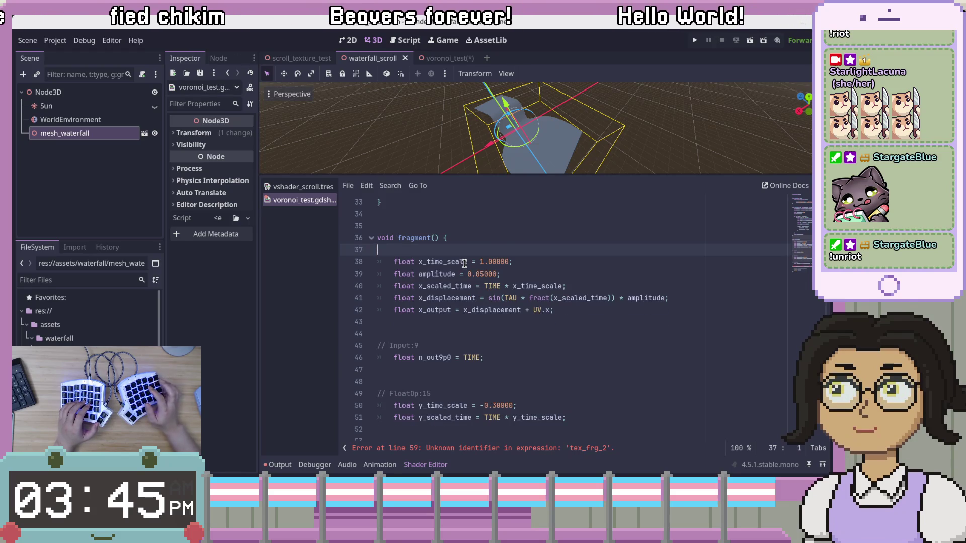
# Step: Remove the Input:9, FloatOp:15 and FloatOp:13 comments, the TIME variable and blank lines
pyautogui.click(578, 334)
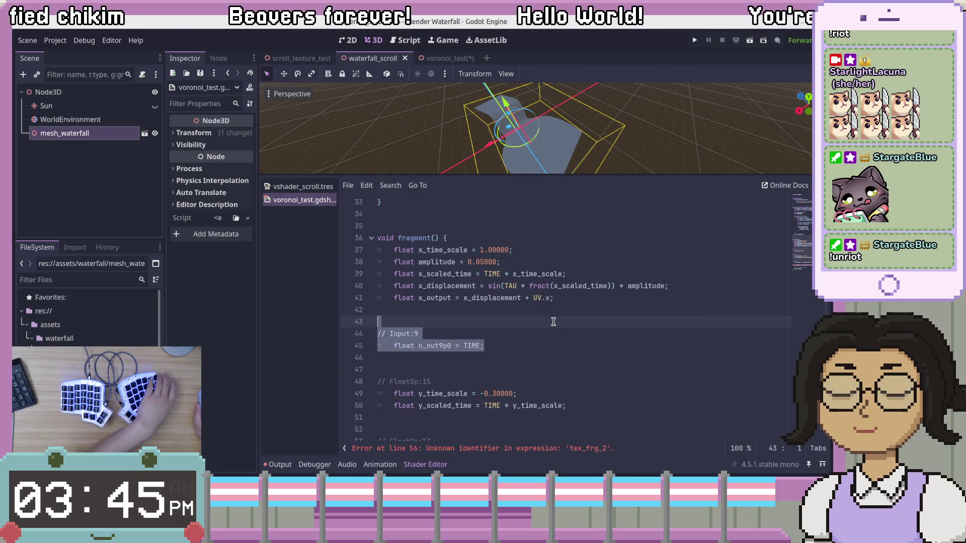
pyautogui.hotkey('ctrl', 'x')
pyautogui.hotkey('ctrl', 'x')
pyautogui.hotkey('ctrl', 'x')
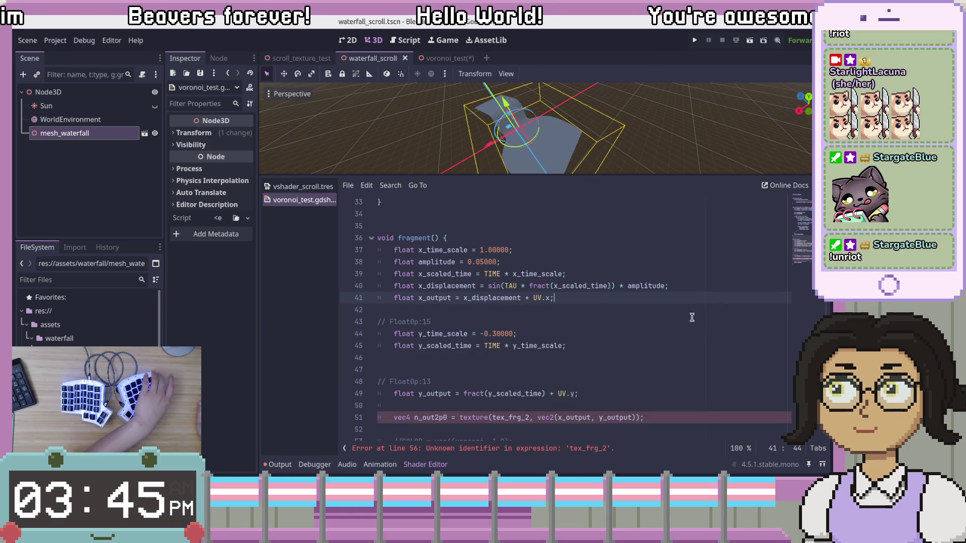
pyautogui.click(692, 322)
pyautogui.hotkey('shift', 'Up')
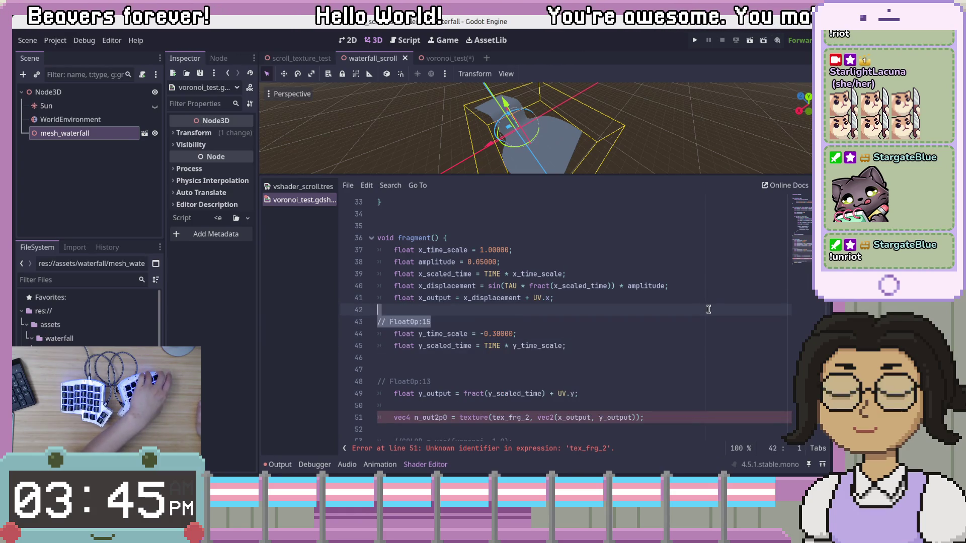
pyautogui.press('BackSpace')
pyautogui.scroll(-1, 681, 347)
pyautogui.click(615, 323)
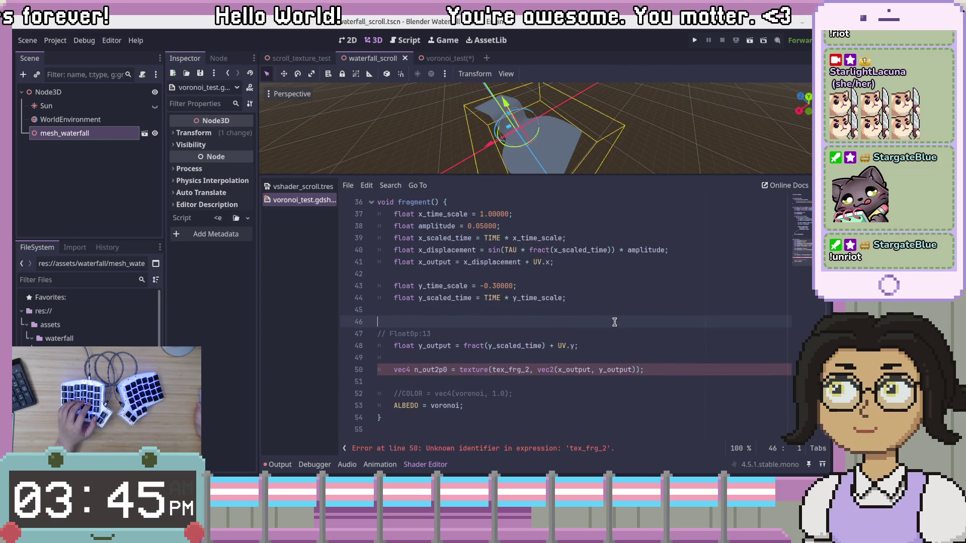
pyautogui.press('Down')
pyautogui.press('End')
pyautogui.keyDown('shift'); pyautogui.click(618, 301); pyautogui.keyUp('shift')
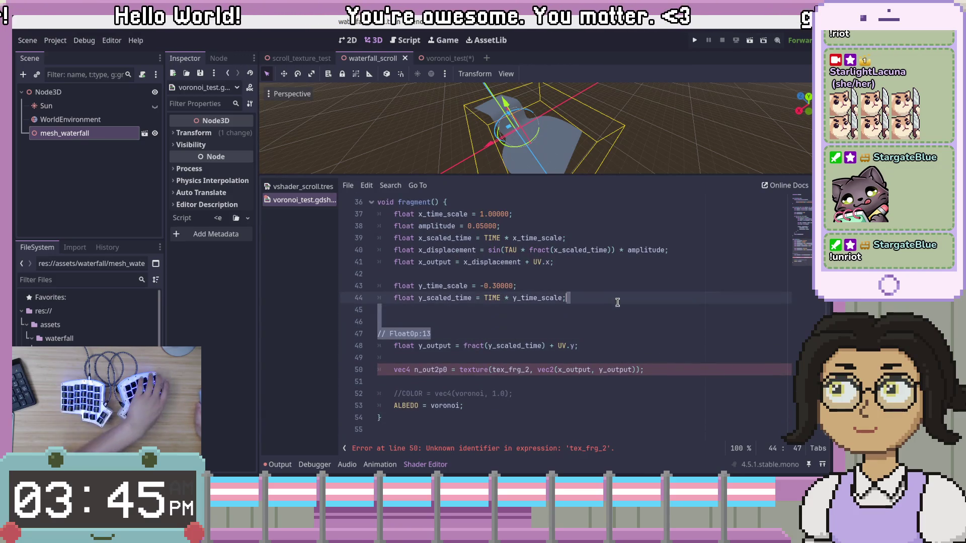
pyautogui.press('BackSpace')
pyautogui.press('Down')
pyautogui.press('Down')
pyautogui.press('Down')
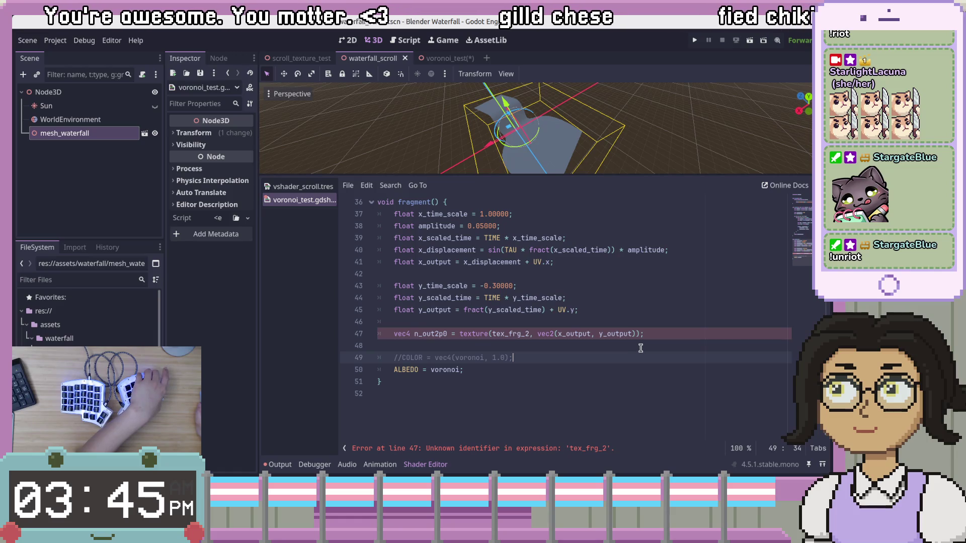
# Step: Paste the voronoi line below the texture sample
pyautogui.click(660, 329)
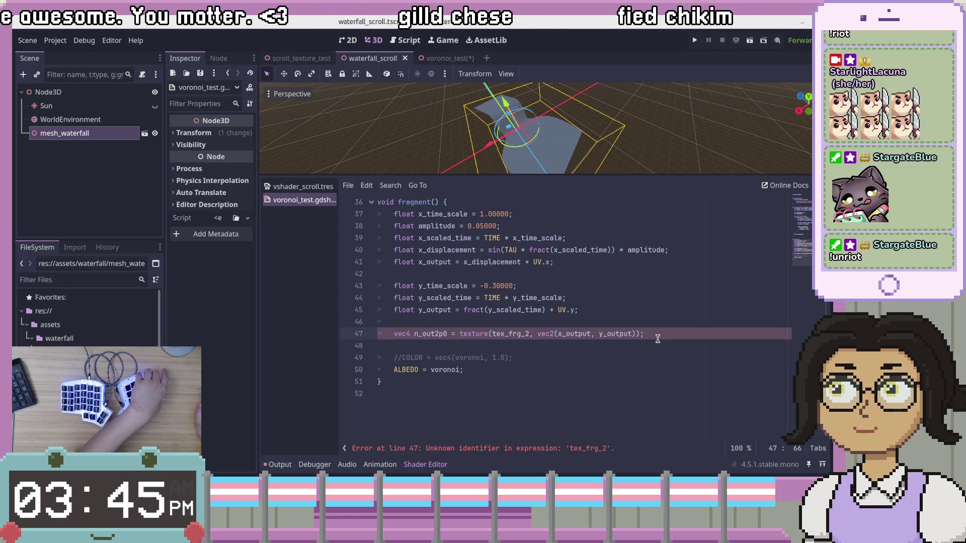
pyautogui.press('Down')
pyautogui.press('Return')
pyautogui.hotkey('ctrl', 'v')
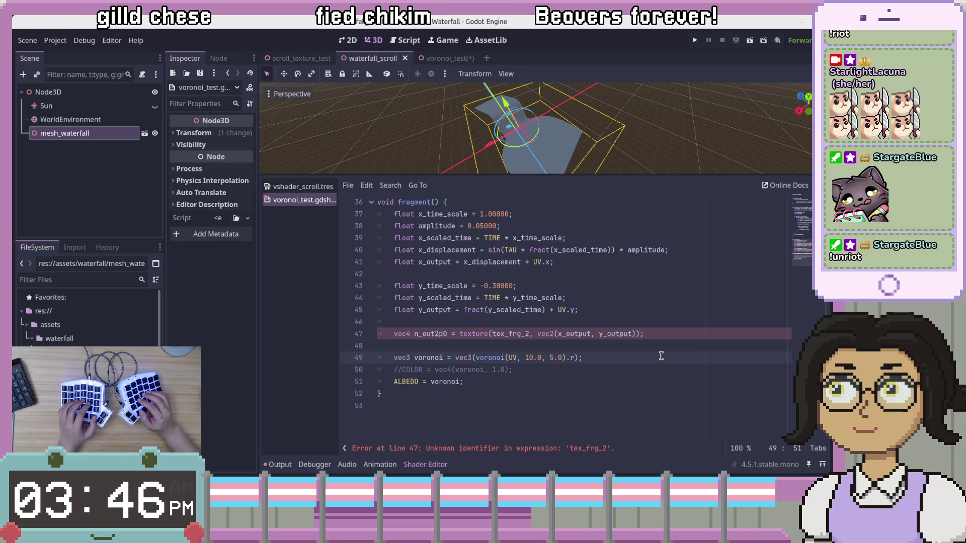
# Step: Turn the COLOR comment into an active ALBEDO line, and comment out the old ALBEDO line and the texture lookup
pyautogui.press('Down')
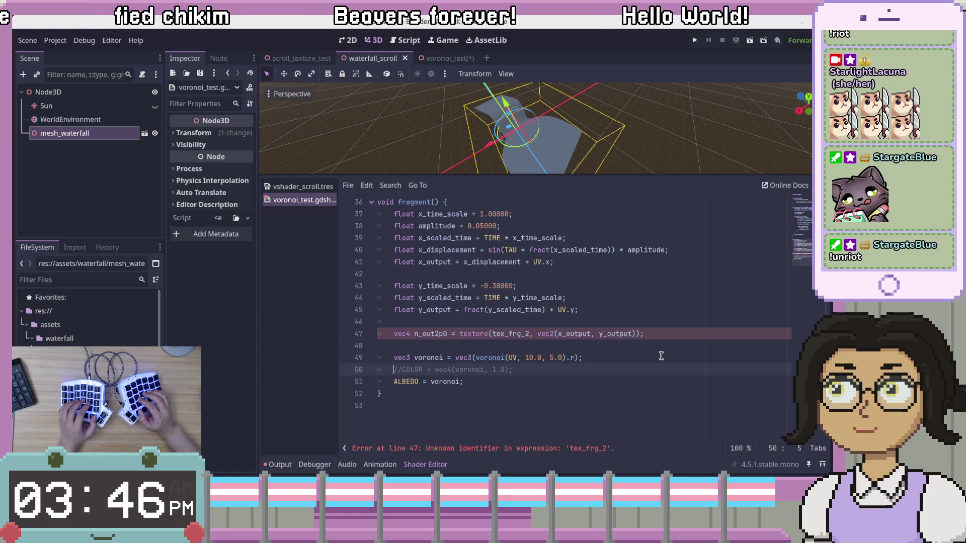
pyautogui.press('Right')
pyautogui.press('Right')
pyautogui.hotkey('ctrl', 'Delete')
pyautogui.write('AL')
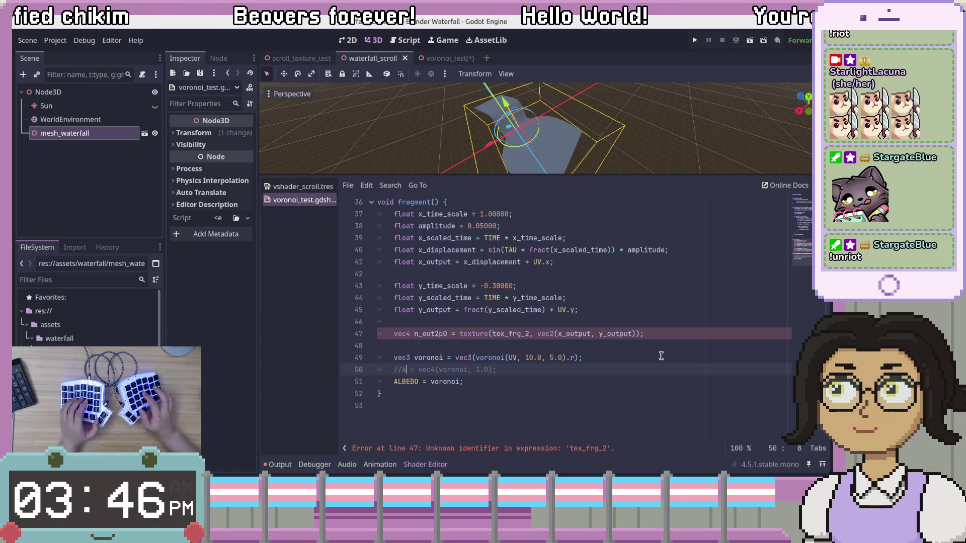
pyautogui.write('BEDO')
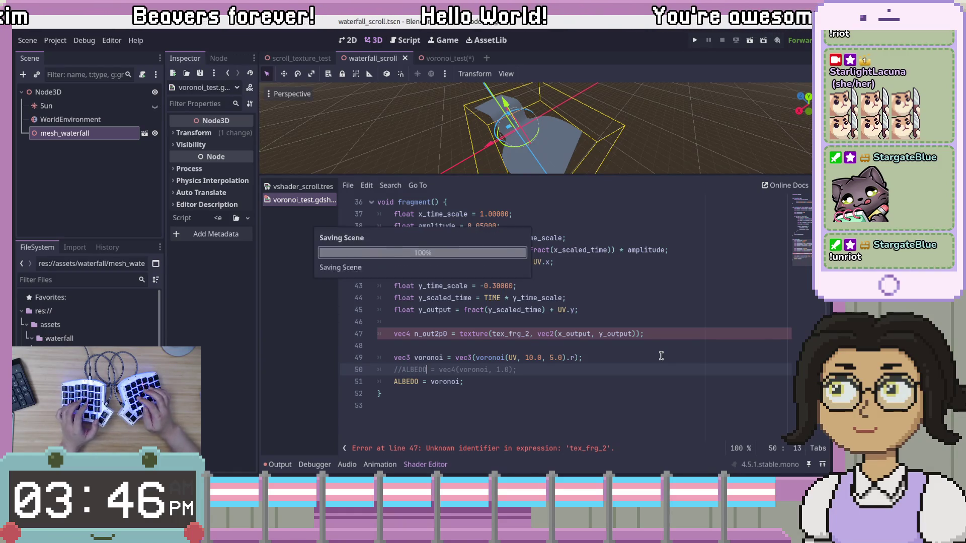
pyautogui.hotkey('ctrl', 'k')
pyautogui.press('Down')
pyautogui.hotkey('ctrl', 'k')
pyautogui.click(685, 336)
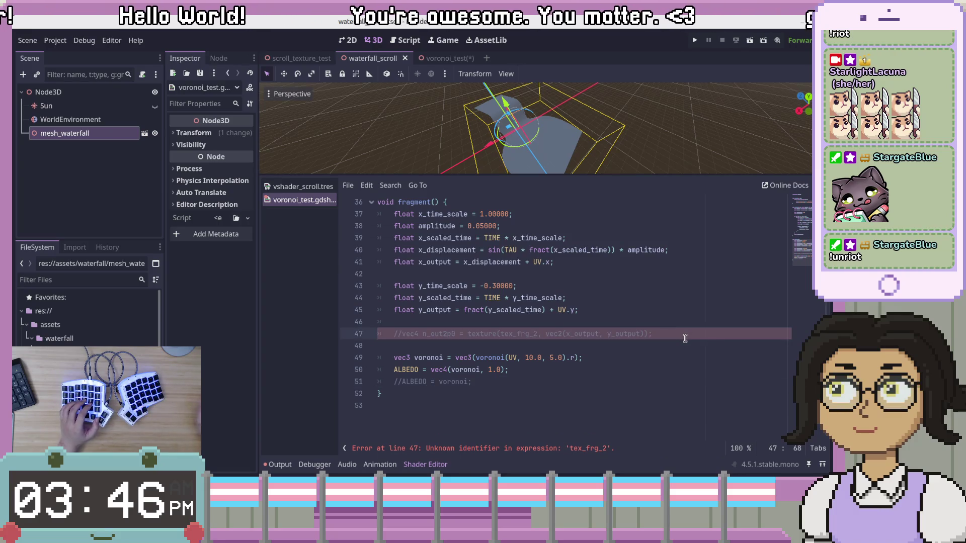
pyautogui.hotkey('ctrl', 'k')
# Step: Strip the vec4 wrapper so line 50 reads ALBEDO = voronoi +, checking the mesh in the viewport
pyautogui.click(593, 369)
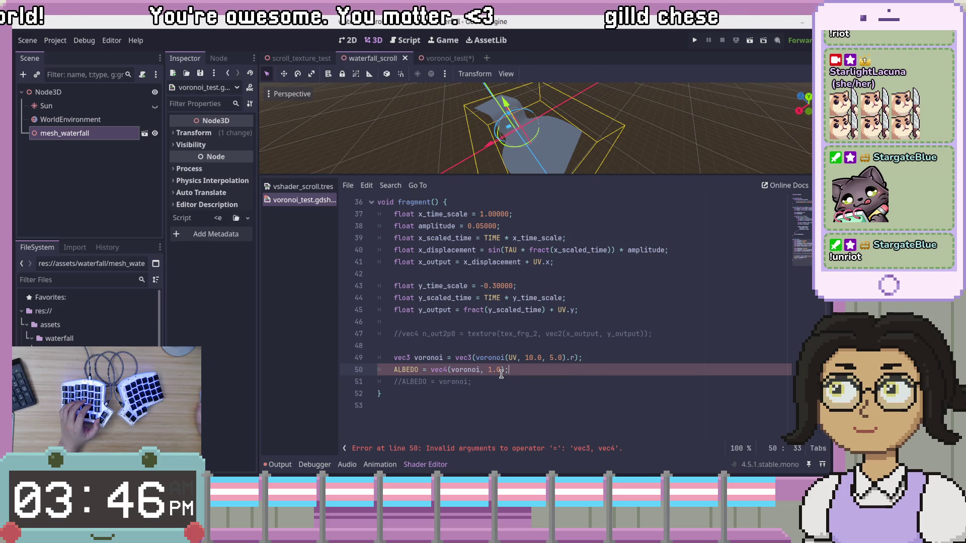
pyautogui.doubleClick(460, 370)
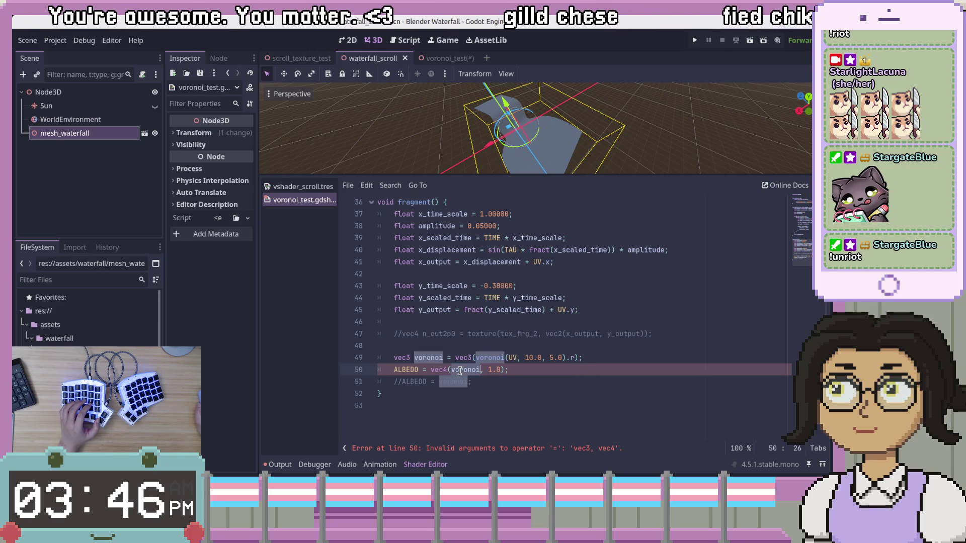
pyautogui.click(450, 371)
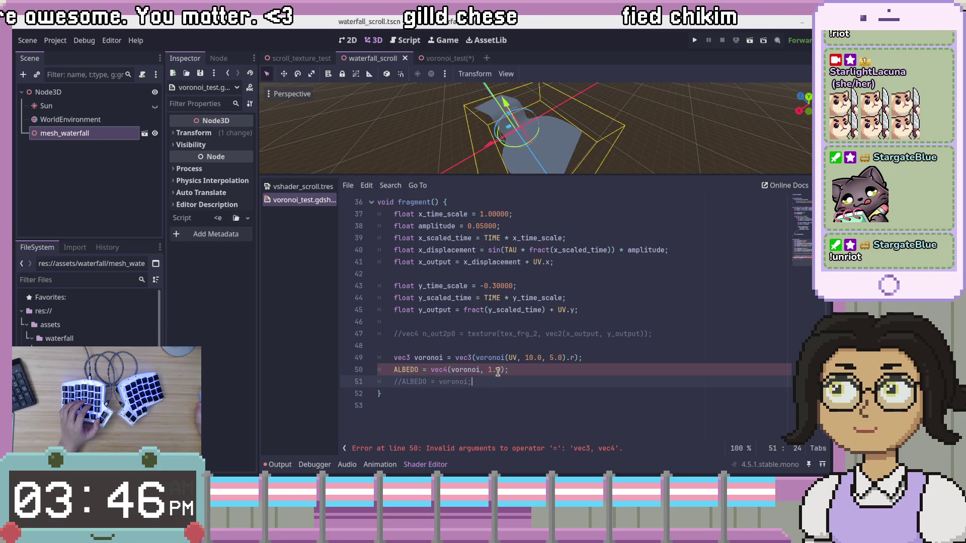
pyautogui.click(459, 371)
pyautogui.press('Delete')
pyautogui.press('Delete')
pyautogui.press('Delete')
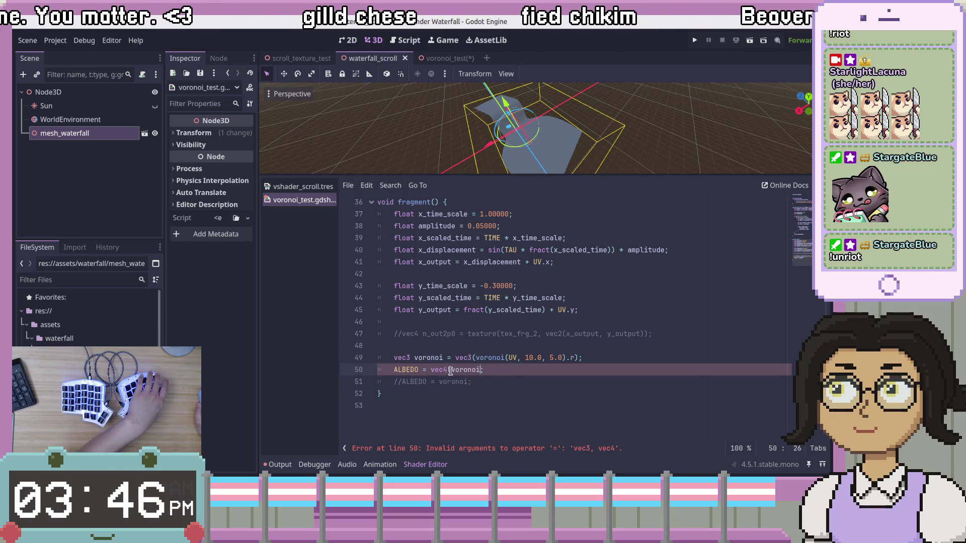
pyautogui.press('BackSpace')
pyautogui.press('BackSpace')
pyautogui.press('BackSpace')
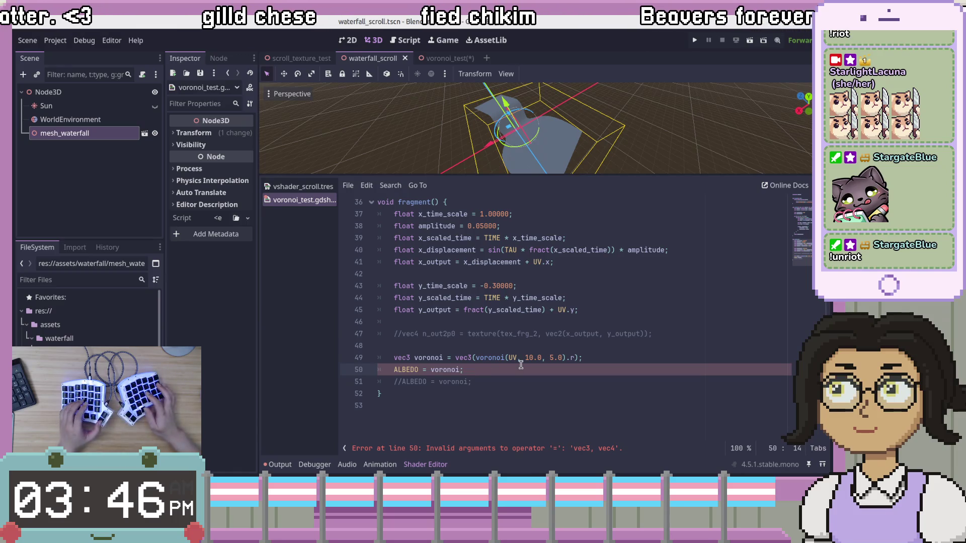
pyautogui.moveTo(503, 140)
pyautogui.mouseDown()
pyautogui.moveTo(534, 113)
pyautogui.moveTo(524, 131)
pyautogui.mouseUp()
pyautogui.click(460, 370)
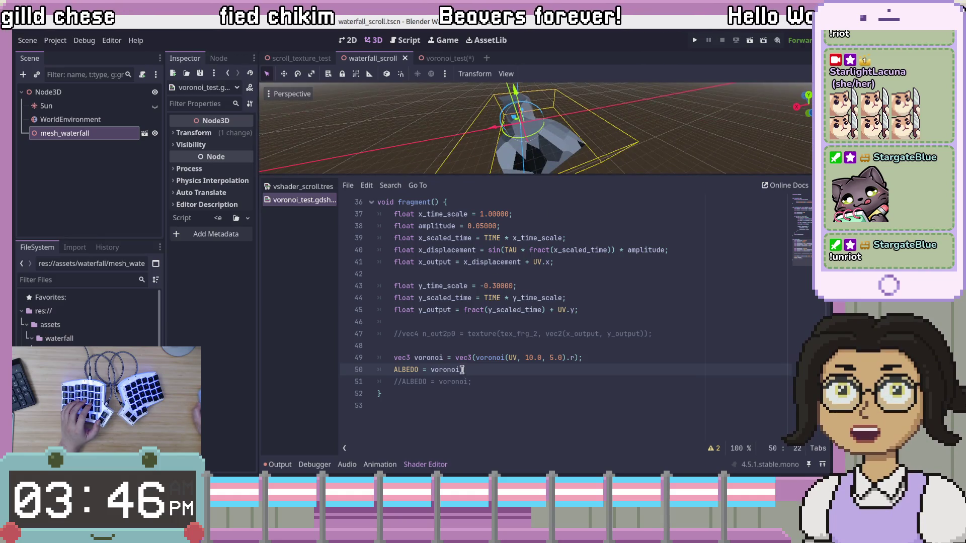
pyautogui.write('+')
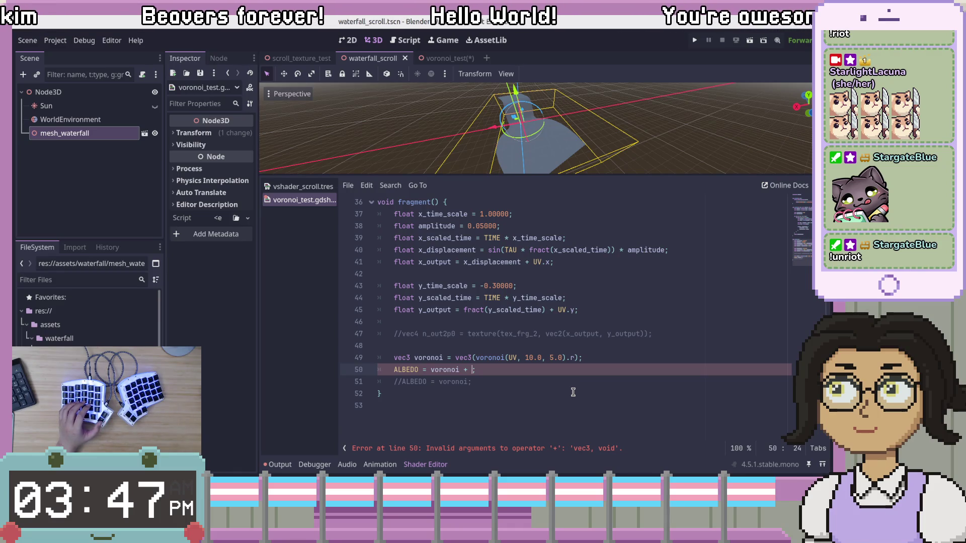
pyautogui.click(537, 360)
pyautogui.press('Down')
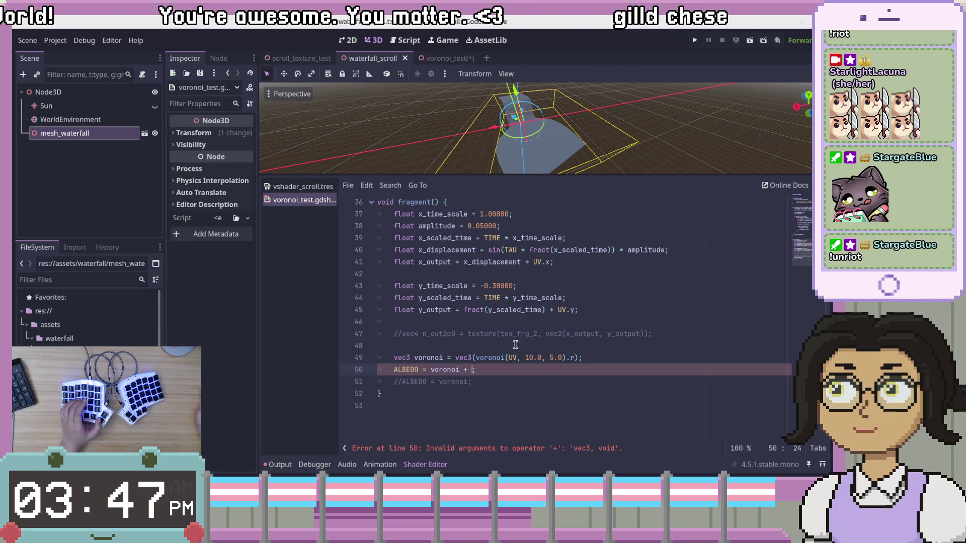
pyautogui.click(548, 335)
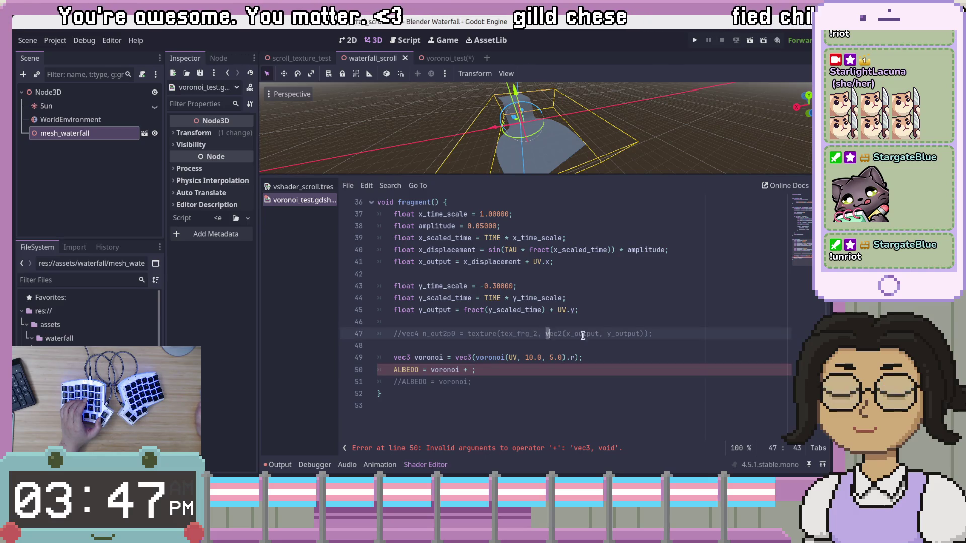
# Step: Copy vec2(x_output, y_output) into line 50 after voronoi +, and add .xy to voronoi
pyautogui.moveTo(573, 335); pyautogui.dragTo(645, 335)
pyautogui.hotkey('ctrl', 'c')
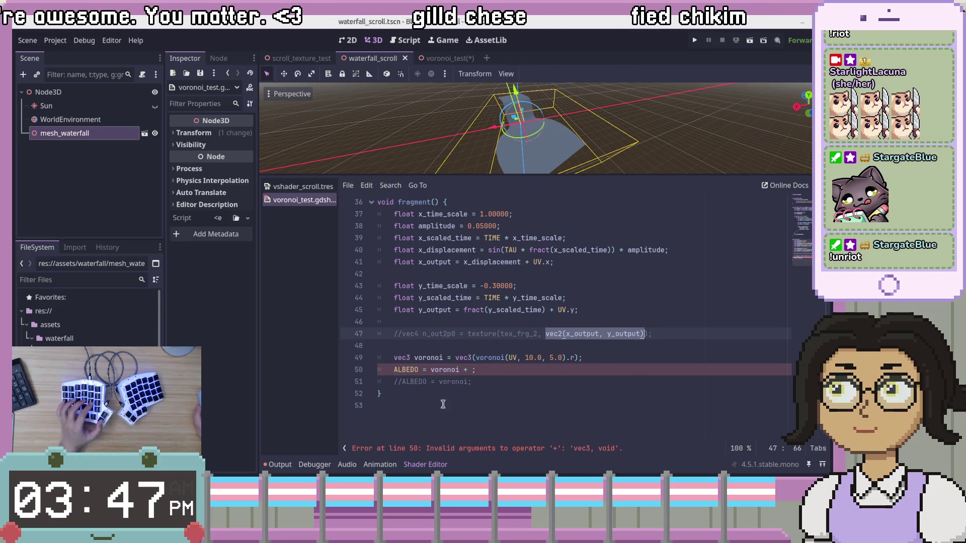
pyautogui.click(473, 370)
pyautogui.hotkey('ctrl', 'v')
pyautogui.click(455, 369)
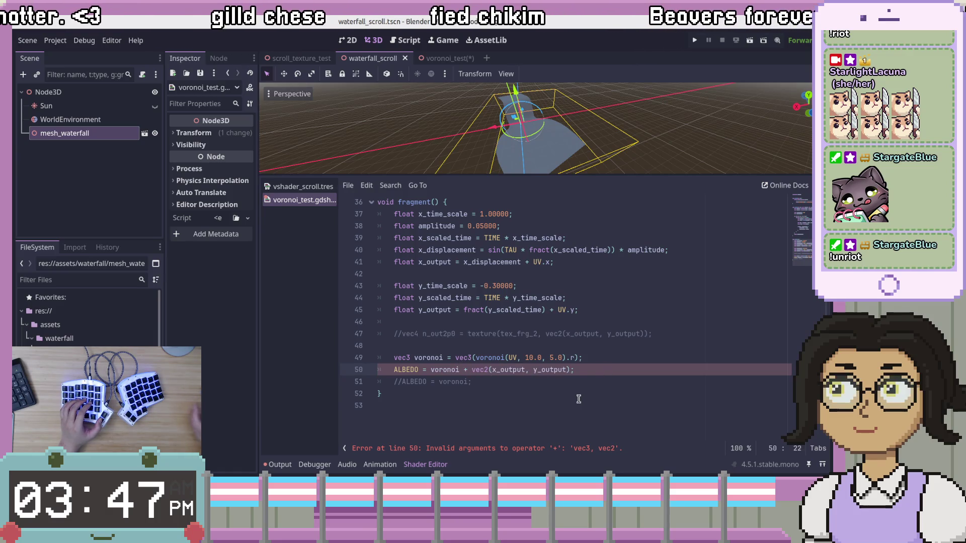
pyautogui.write('.xy')
# Step: Wrap the sum in vec3(..., 1.0) to get ALBEDO = vec3(voronoi.xy + vec2(x_output, y_output), 1.0)
pyautogui.press('Home')
pyautogui.hotkey('ctrl', 'Right')
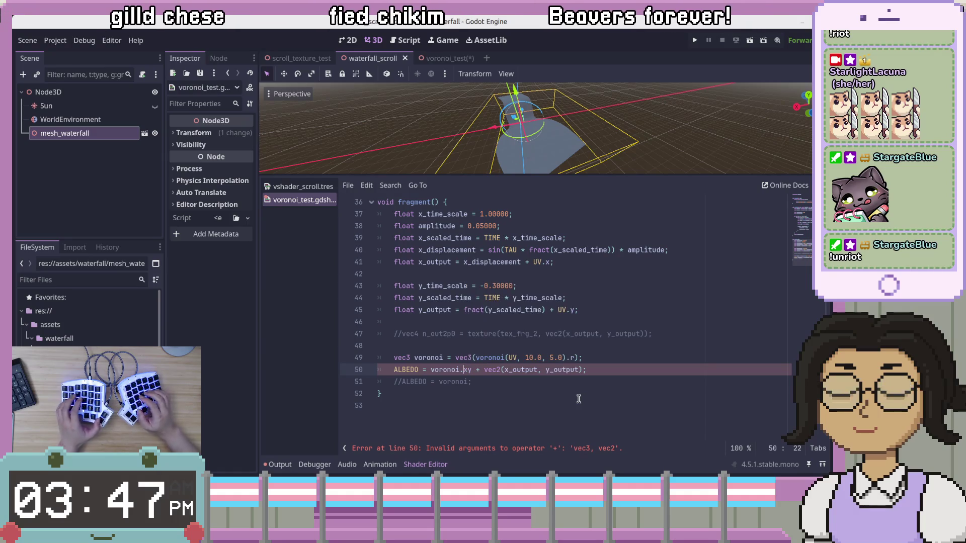
pyautogui.hotkey('ctrl', 'Right')
pyautogui.hotkey('ctrl', 'Right')
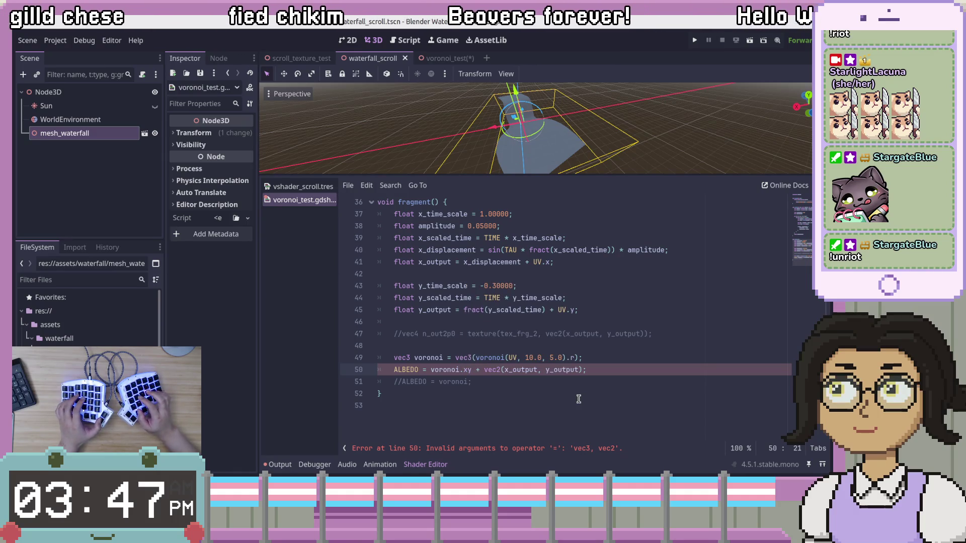
pyautogui.write('(')
pyautogui.press('End')
pyautogui.press('Left')
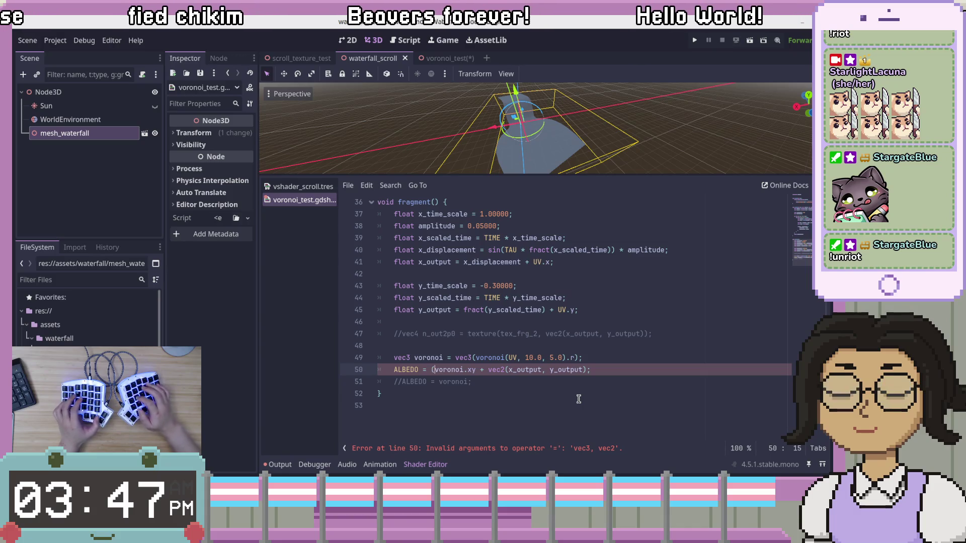
pyautogui.write(')')
pyautogui.press('Left')
pyautogui.write(', 1.')
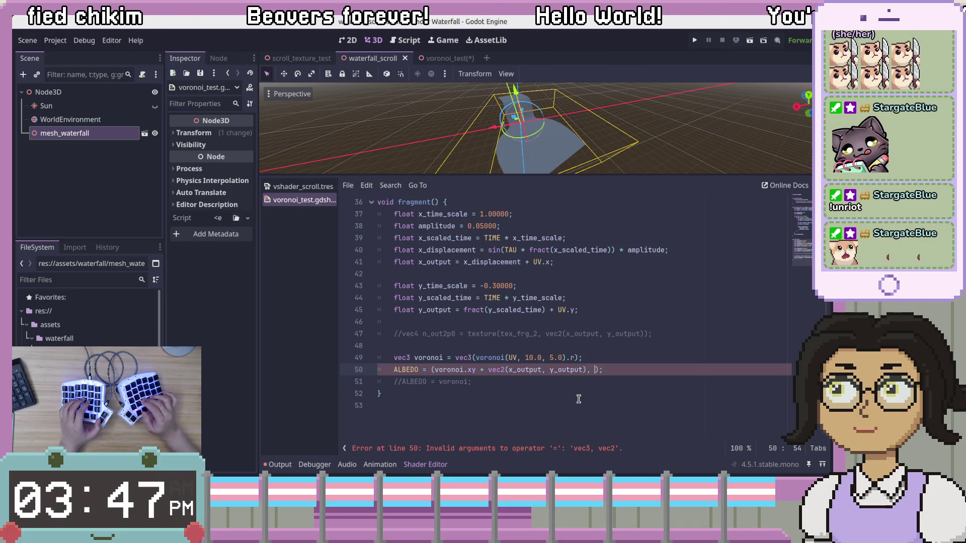
pyautogui.write('0')
pyautogui.hotkey('ctrl', 'Left')
pyautogui.hotkey('ctrl', 'Left')
pyautogui.hotkey('ctrl', 'Left')
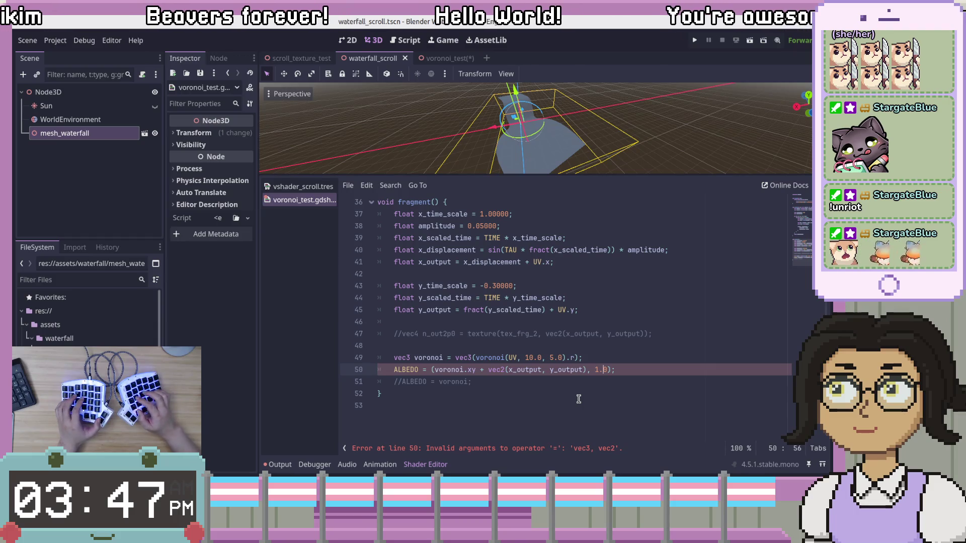
pyautogui.hotkey('ctrl', 'Left')
pyautogui.hotkey('ctrl', 'Left')
pyautogui.hotkey('ctrl', 'Left')
pyautogui.write('vec3')
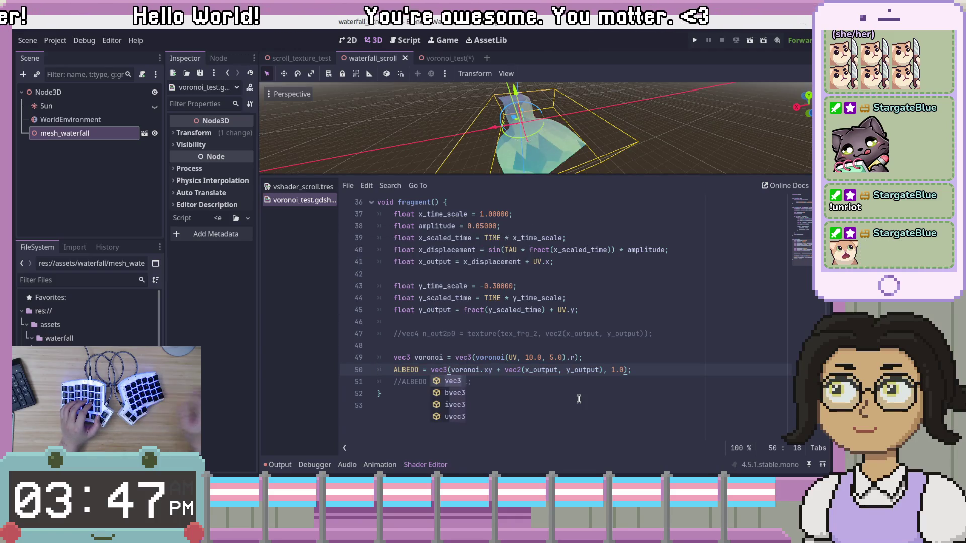
pyautogui.moveTo(646, 149); pyautogui.dragTo(649, 168)
# Step: Enlarge the 3D preview and orbit and zoom around the blue-green Voronoi waterfall, then switch to the Twitch browser
pyautogui.click(653, 154)
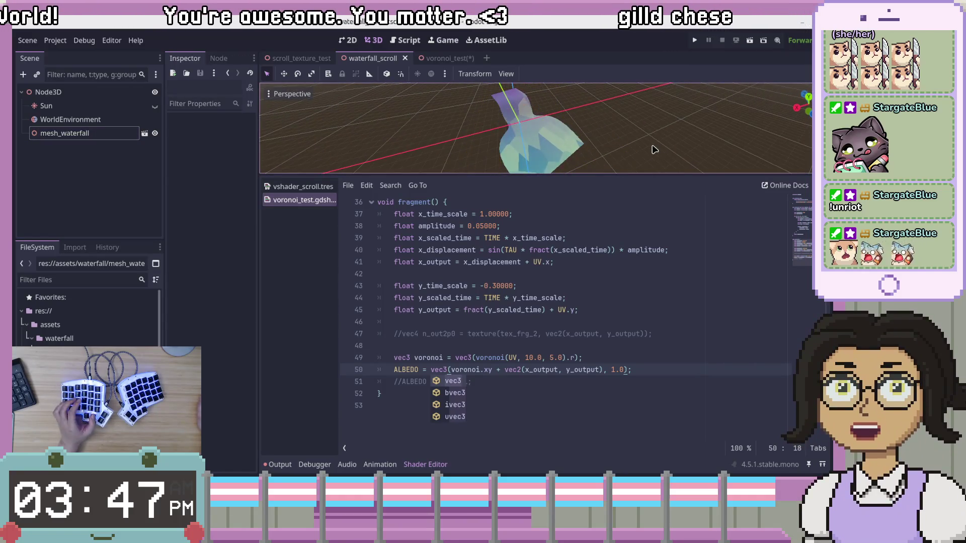
pyautogui.moveTo(603, 174); pyautogui.dragTo(593, 271)
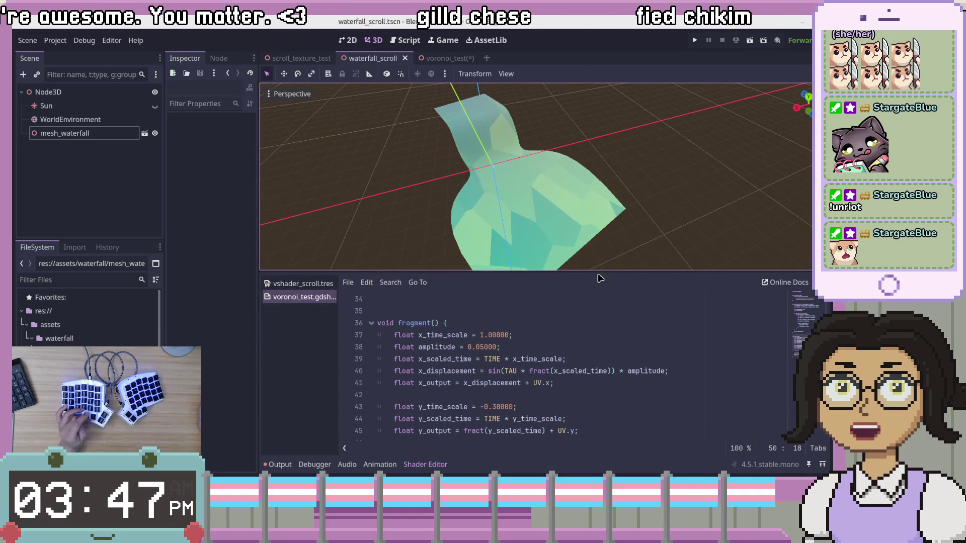
pyautogui.click(631, 306)
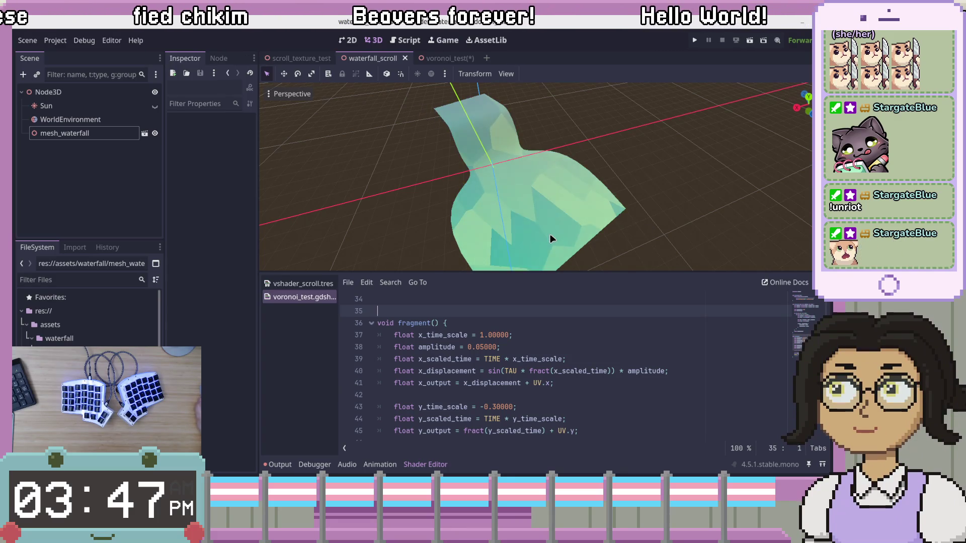
pyautogui.moveTo(600, 190); pyautogui.dragTo(543, 171)
pyautogui.scroll(-5, 614, 211)
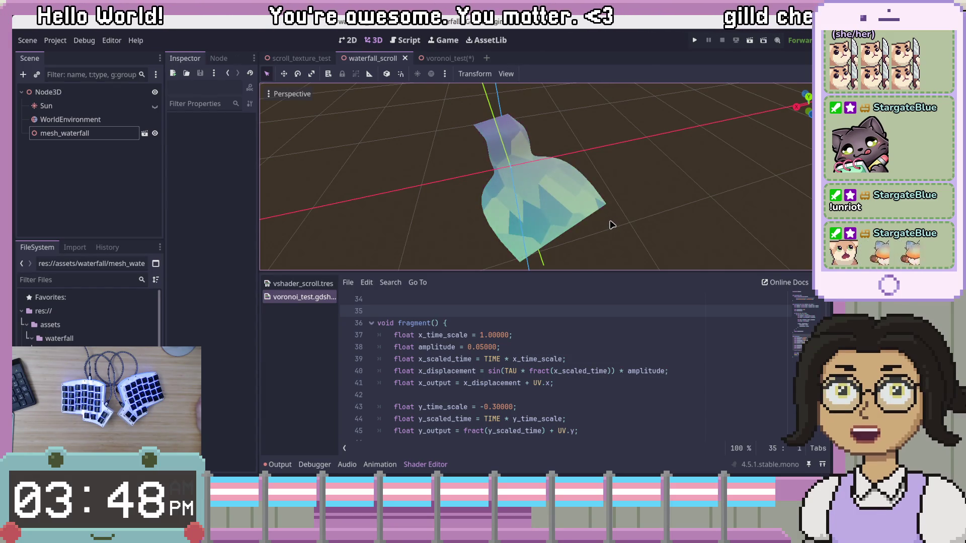
pyautogui.scroll(-3, 647, 380)
pyautogui.click(654, 396)
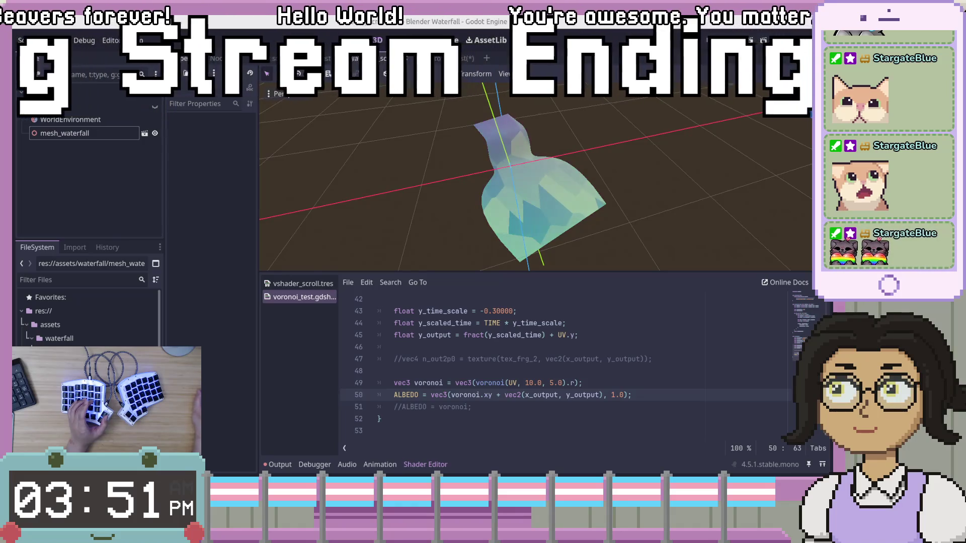
pyautogui.hotkey('alt', 'Tab')
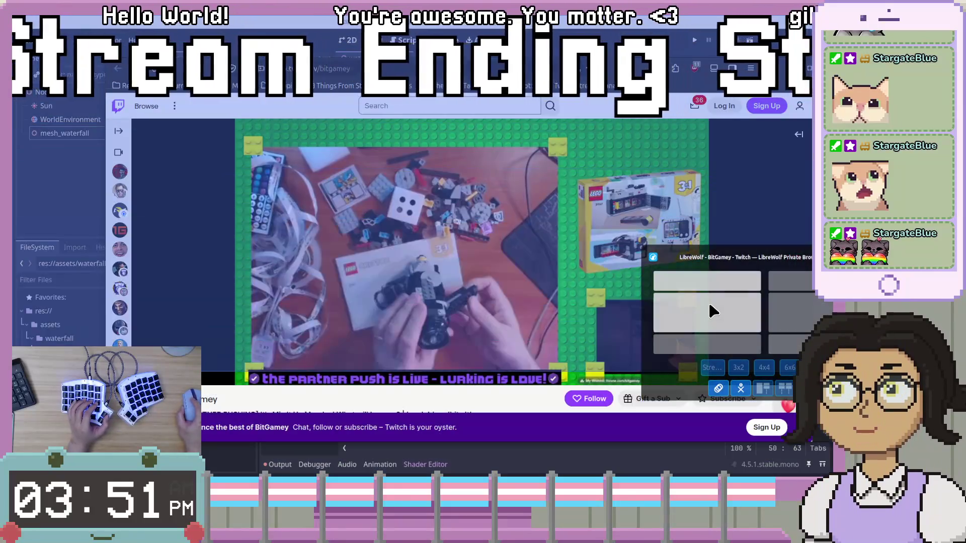
# Step: Snap the LibreWolf Twitch window to fill most of the screen and scroll the channel page
pyautogui.click(708, 301)
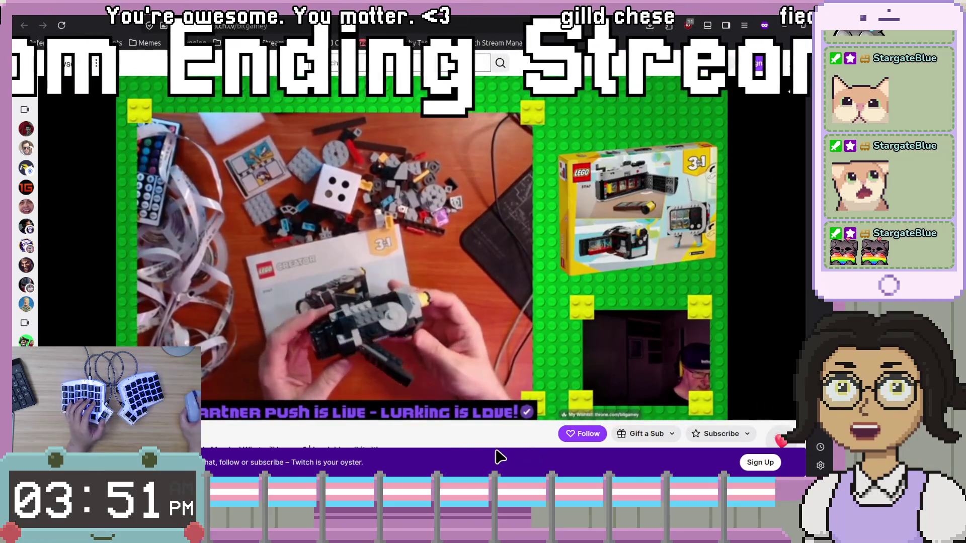
pyautogui.scroll(-1, 501, 442)
pyautogui.scroll(1, 502, 444)
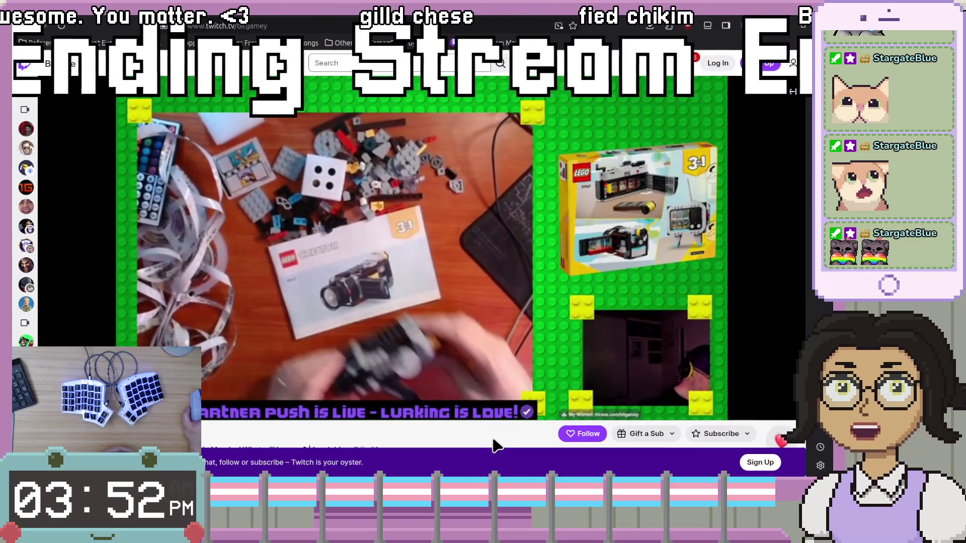